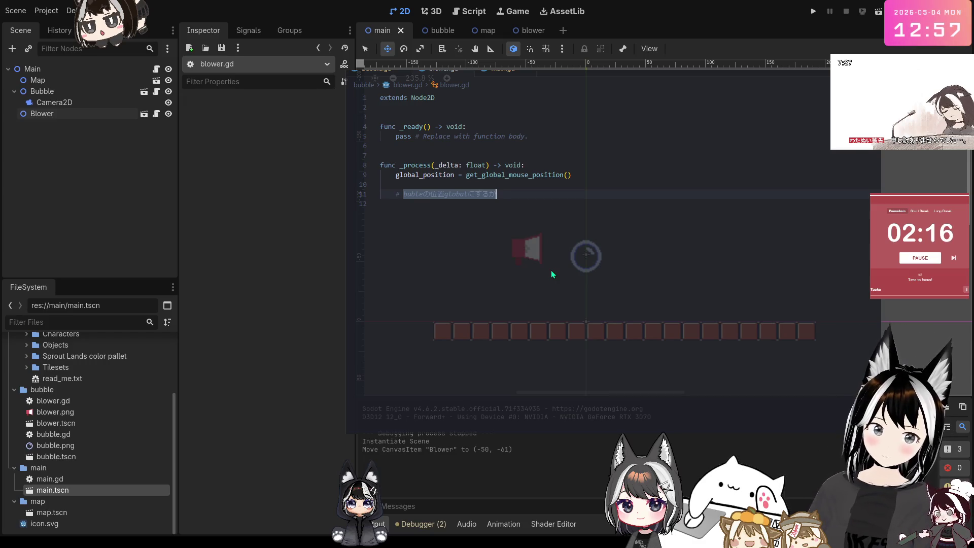
Step: Append ' signalで受け取る' to the line 11 comment in blower.gd
key(End)
text(sig)
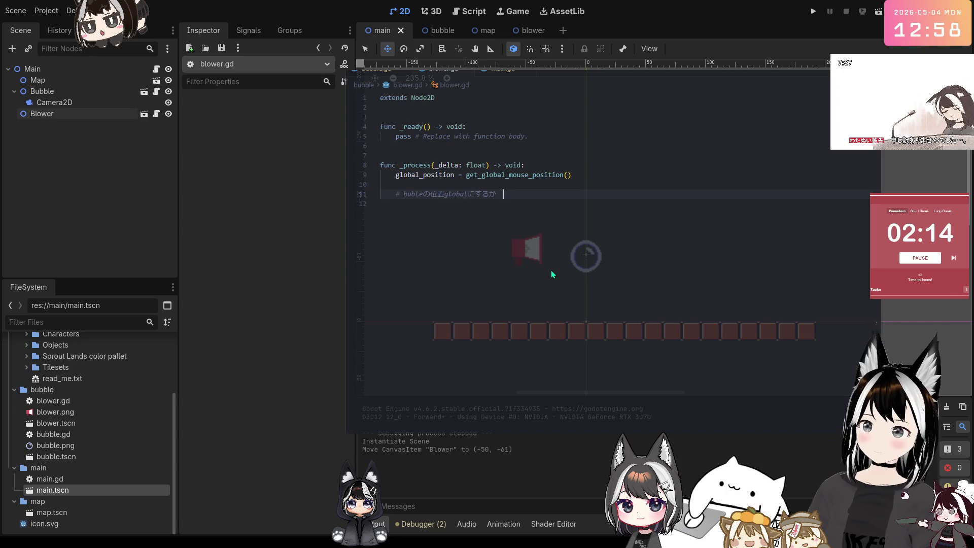
text(nalでうけ)
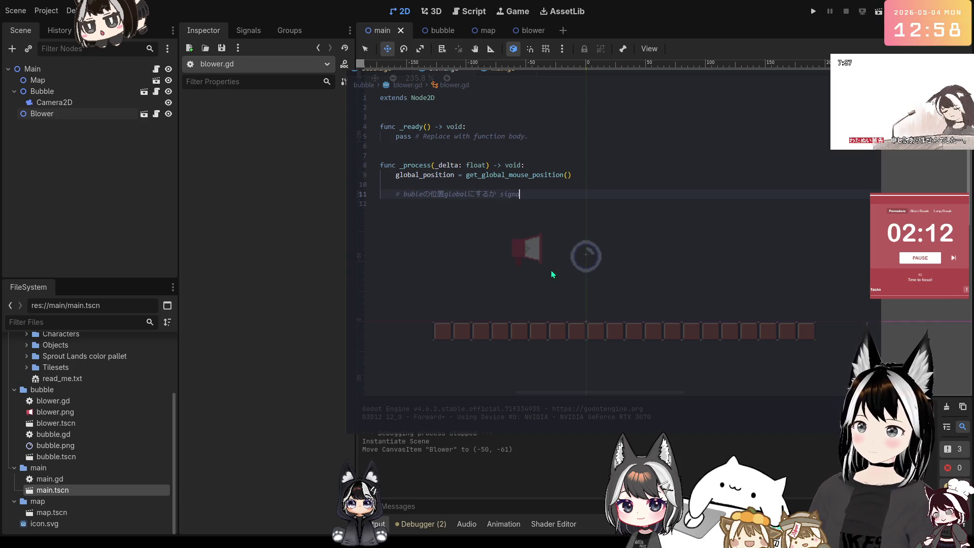
text(とる)
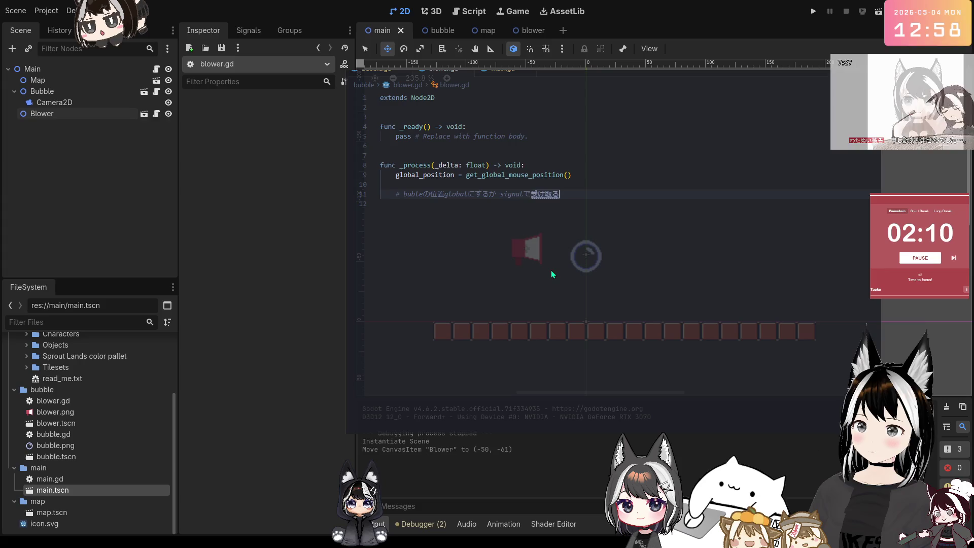
key(space)
key(Return)
key(Up)
key(Up)
key(Down)
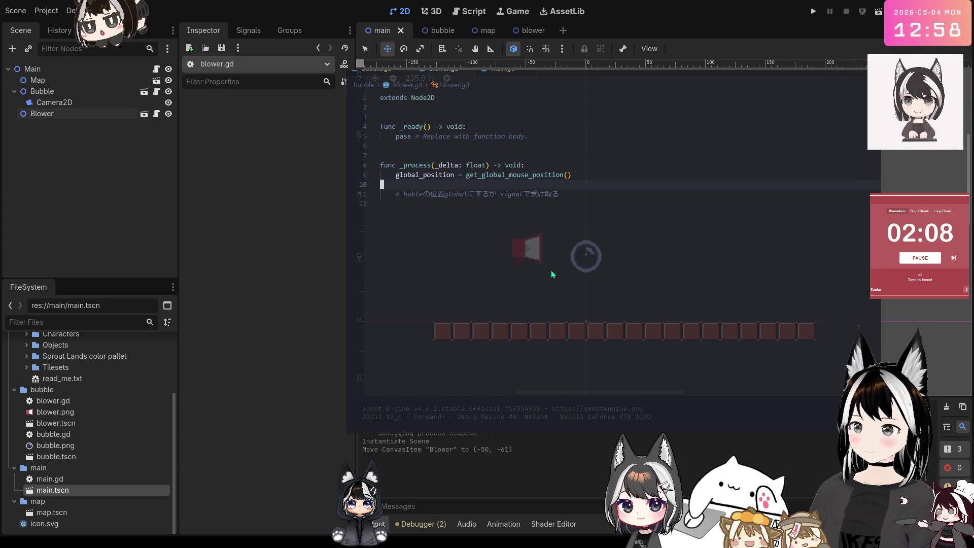
key(Down)
key(shift+ctrl+Right)
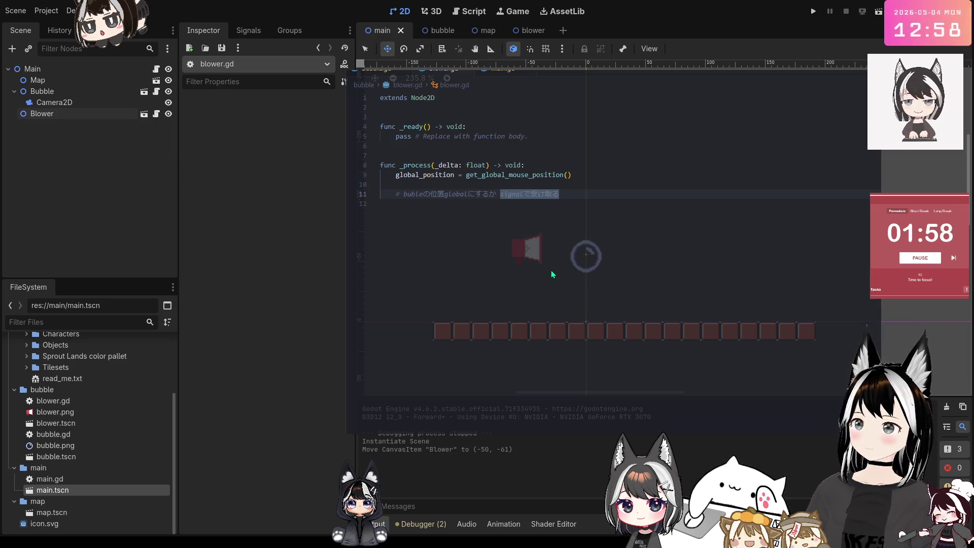
key(Up)
key(Up)
key(Up)
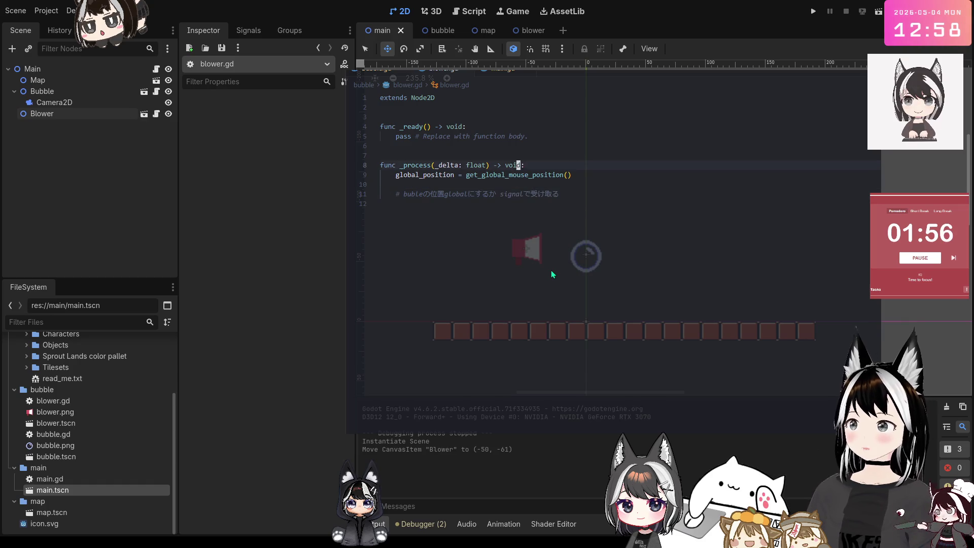
key(Return)
text(#)
text(@onready)
text( $)
text(bubble)
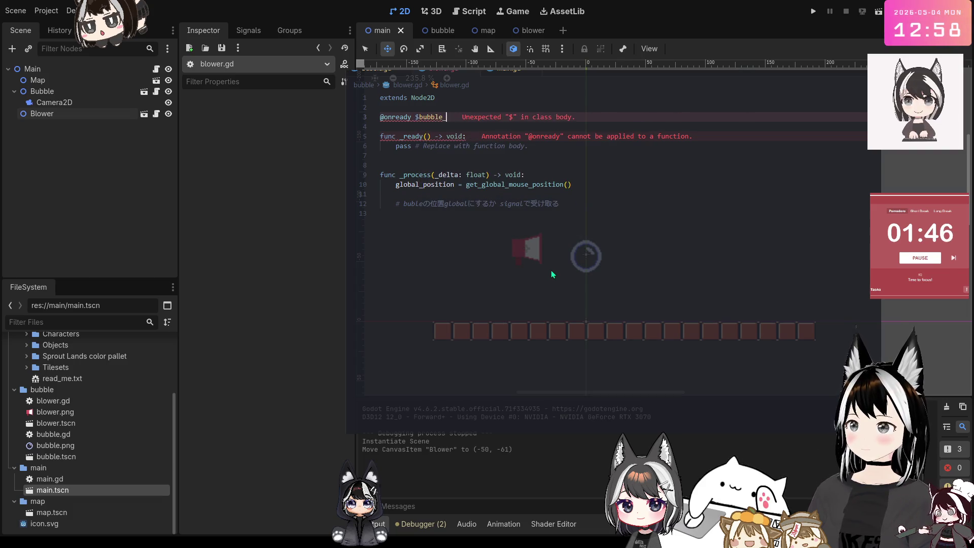
text(_node =)
key(ctrl+Left)
key(ctrl+Left)
key(BackSpace)
text(var)
key(End)
key(BackSpace)
key(BackSpace)
text(:= )
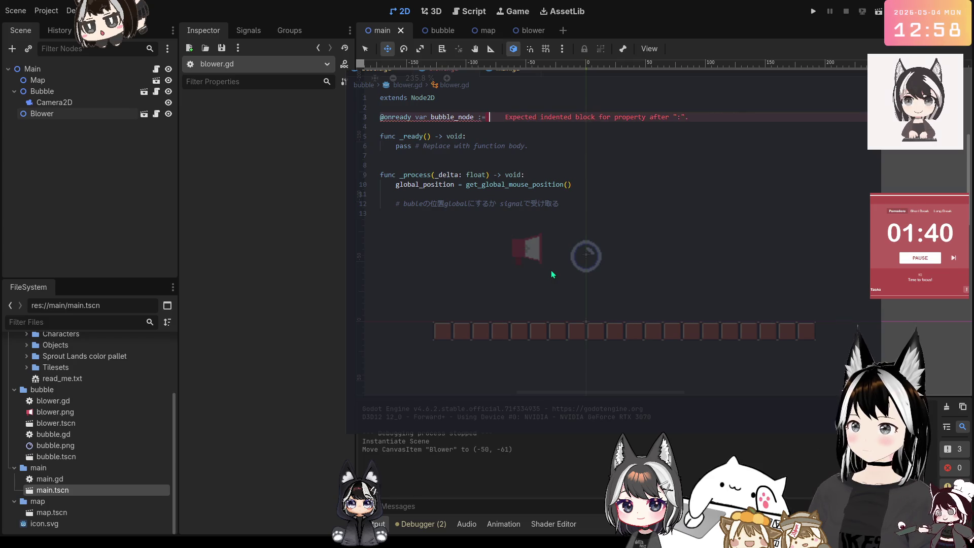
text($../)
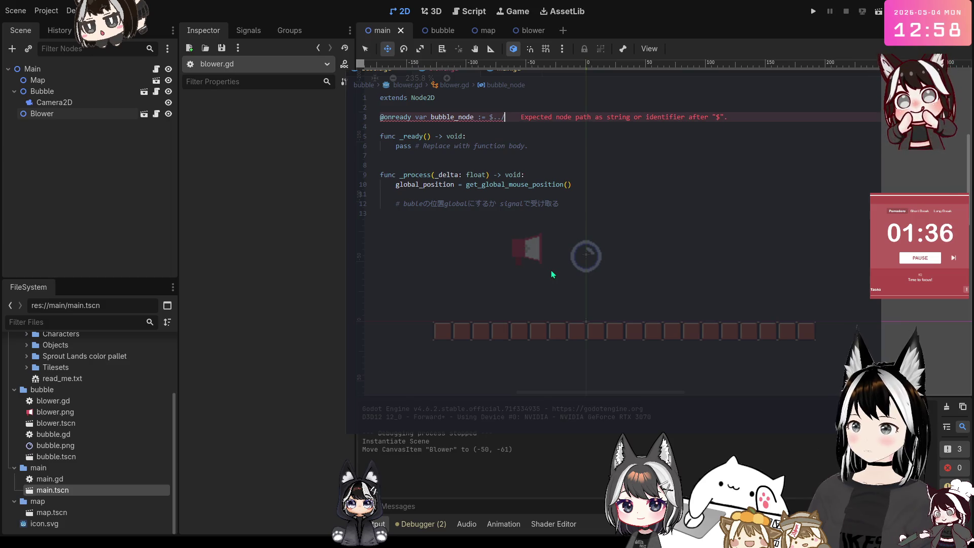
text(Bu)
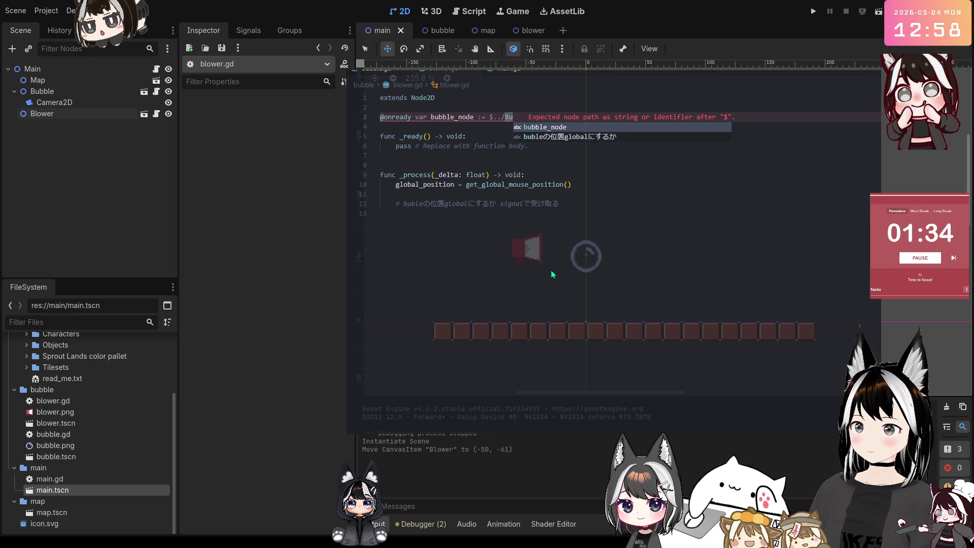
key(BackSpace)
key(BackSpace)
key(BackSpace)
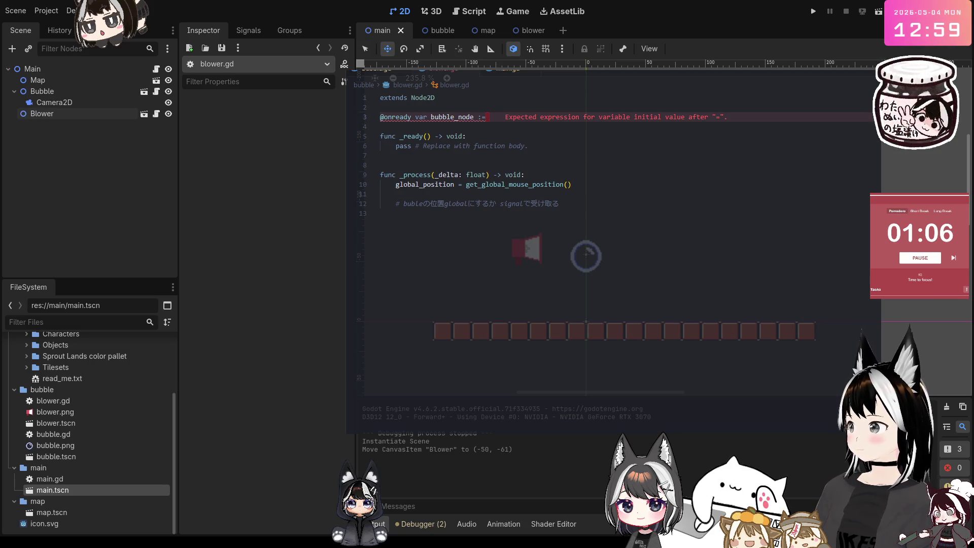
click(527, 175)
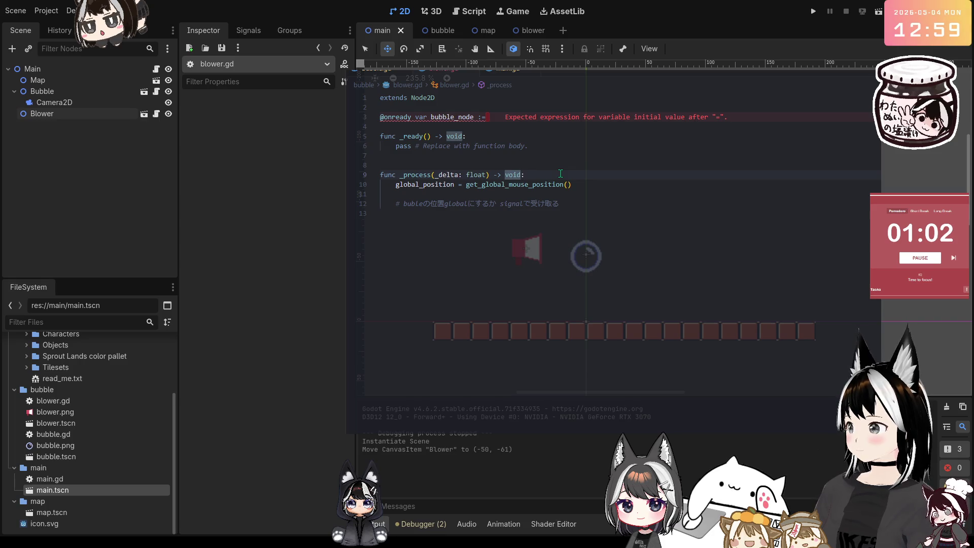
key(Up)
key(Up)
key(Up)
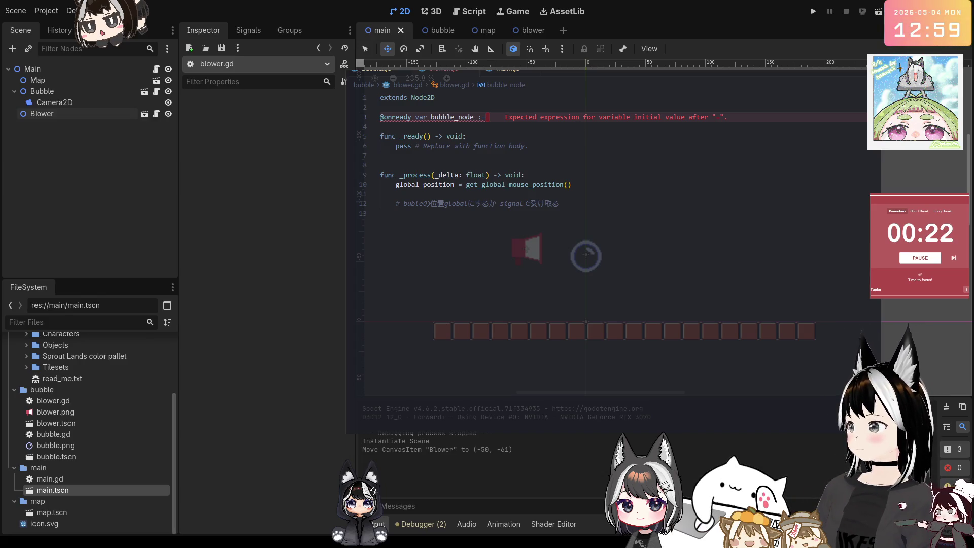
click(606, 257)
Step: In main.gd, delete the pass line from _ready and open a new line 3
key(alt+Left)
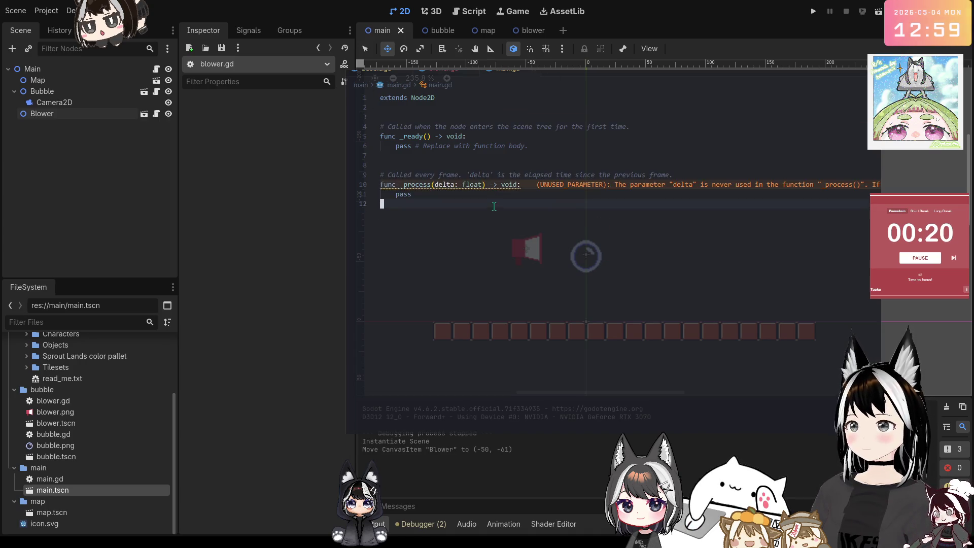
click(690, 155)
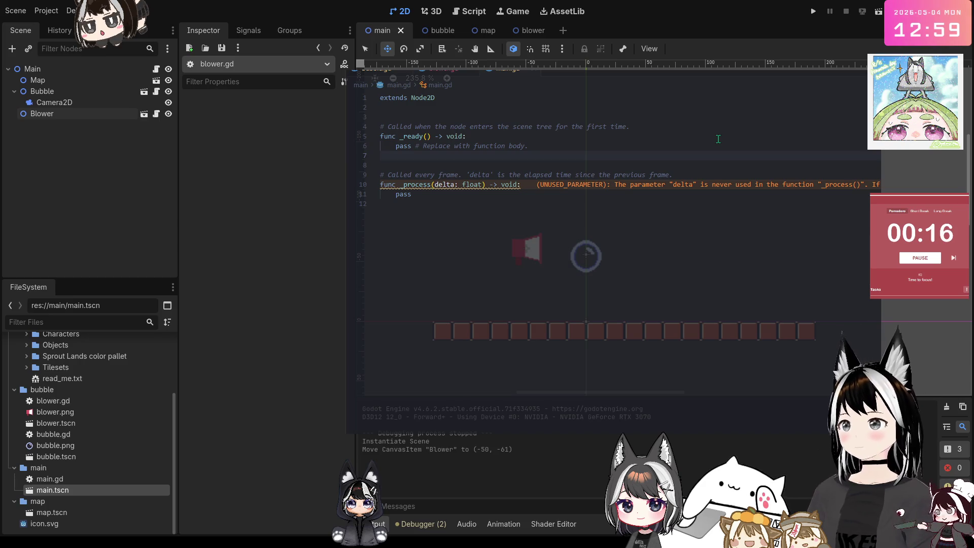
key(Return)
key(Up)
key(Return)
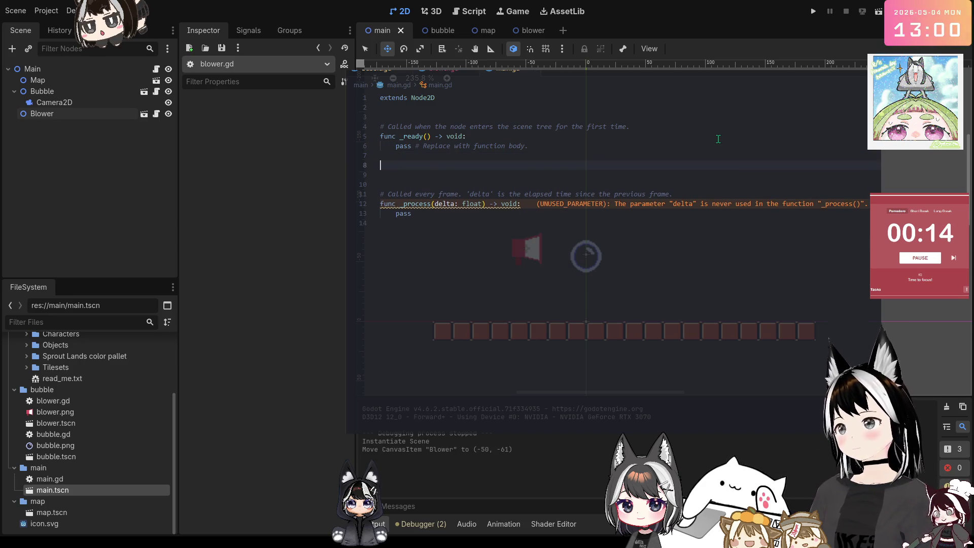
key(BackSpace)
key(BackSpace)
key(ctrl+shift+k)
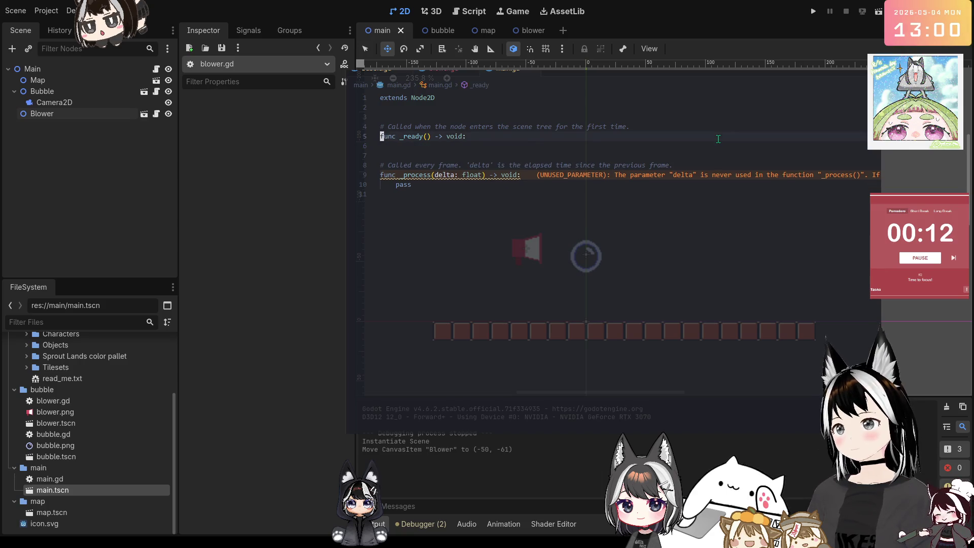
key(Down)
key(Return)
key(Up)
key(Up)
key(Up)
key(Return)
text(@onrea)
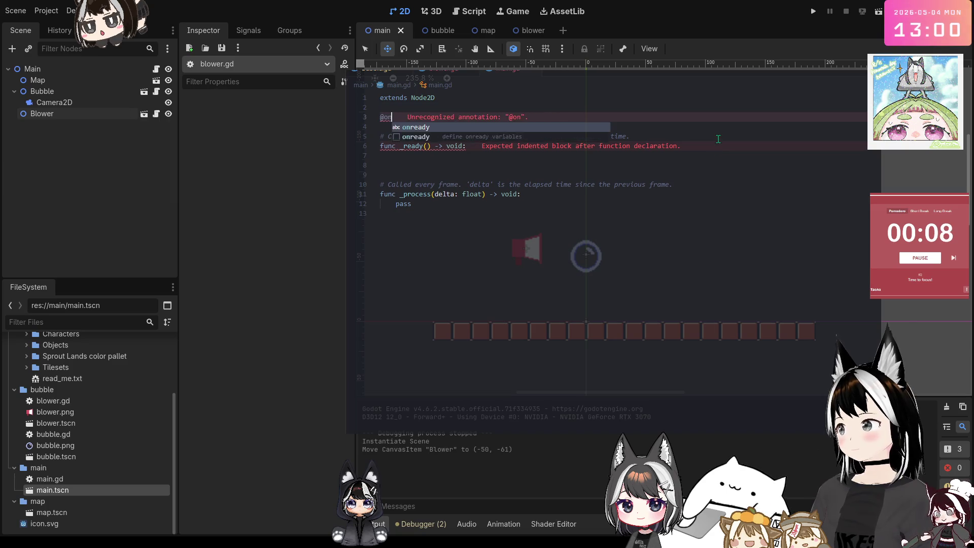
key(BackSpace)
key(BackSpace)
key(BackSpace)
key(BackSpace)
text(onready )
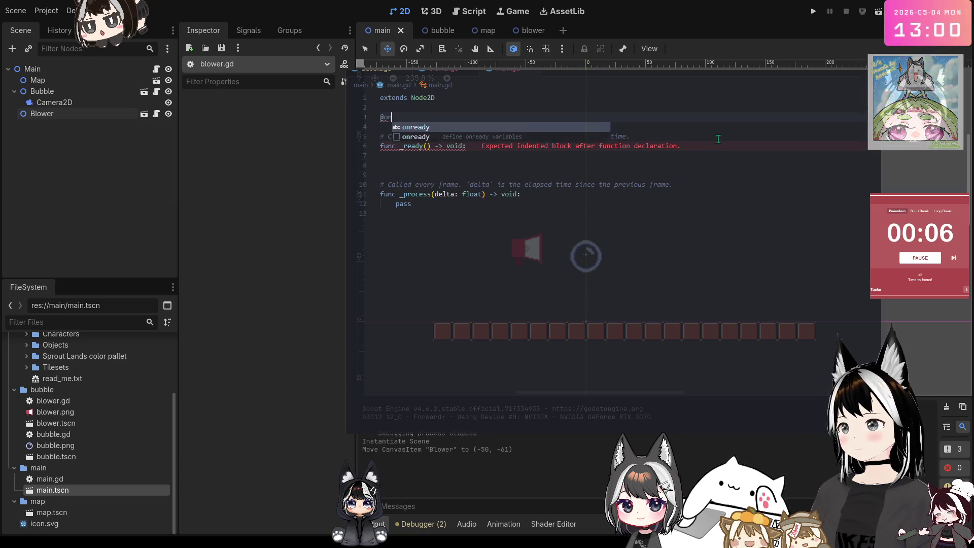
text(var bubble )
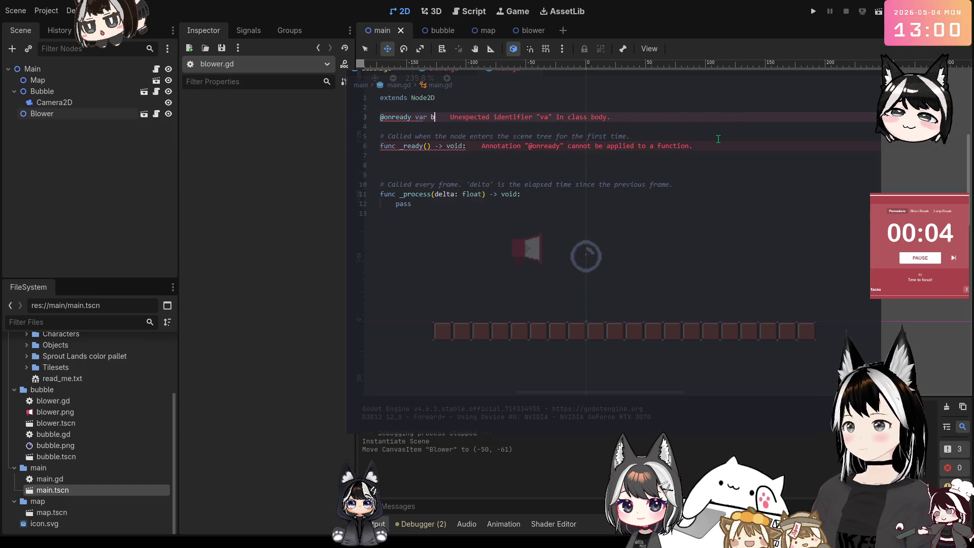
text(:=)
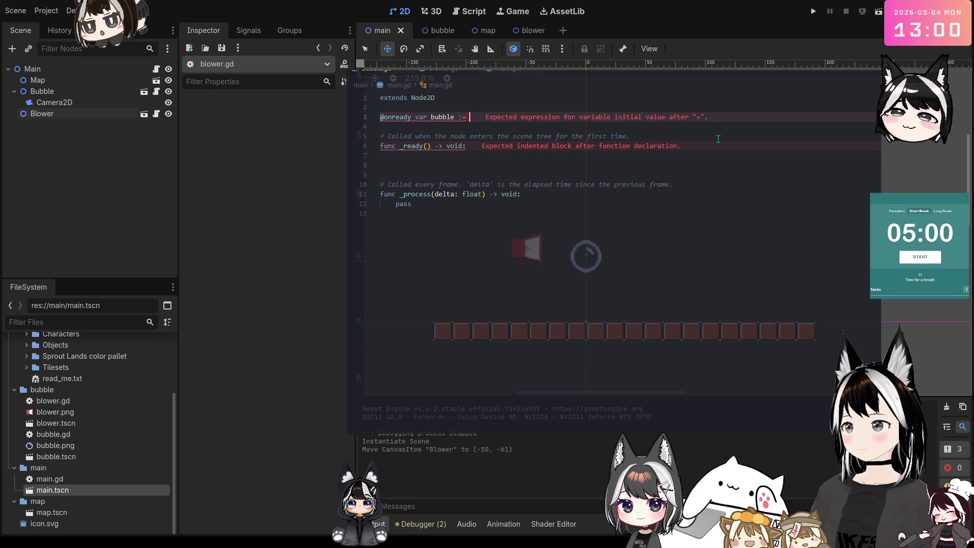
text( $Bu)
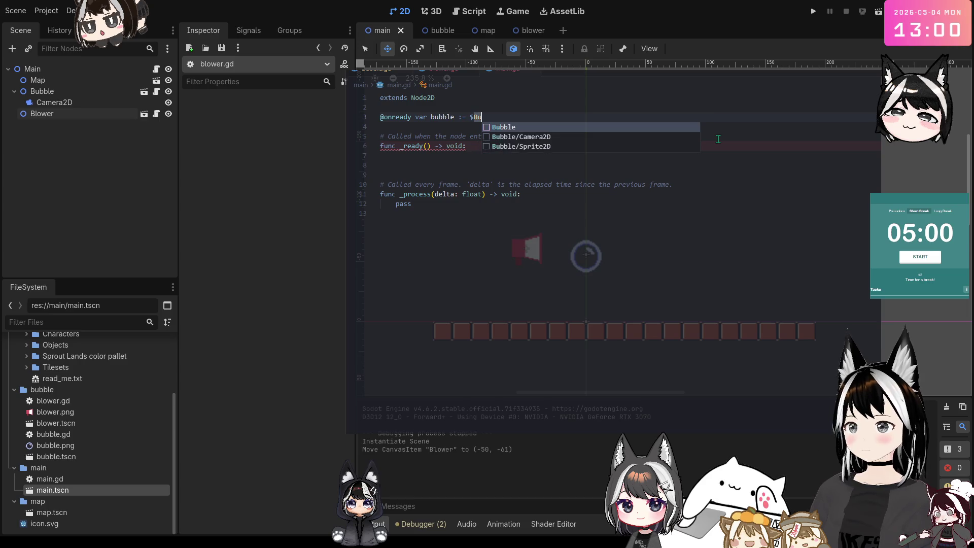
key(Return)
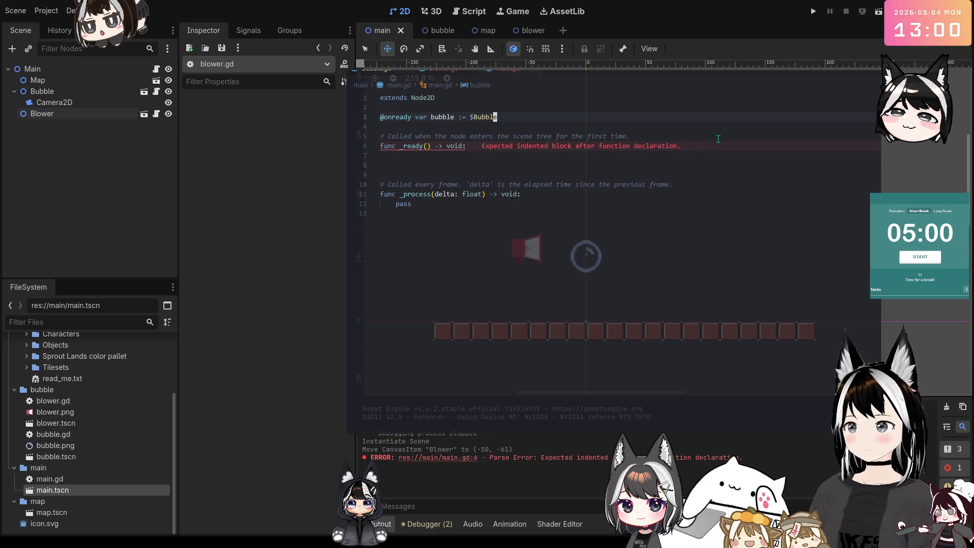
key(Return)
text(@onrea)
key(Escape)
key(BackSpace)
key(BackSpace)
key(BackSpace)
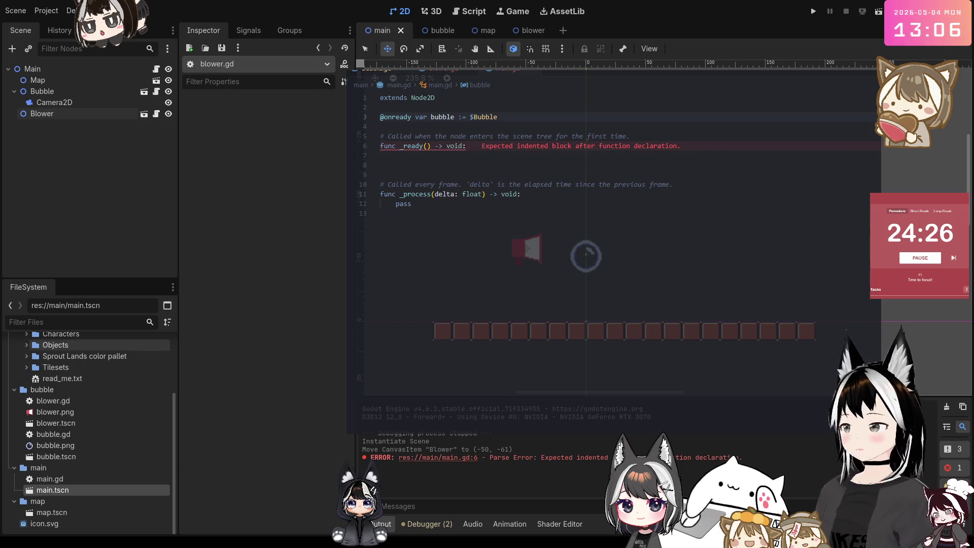
Step: Add a pass line under func _ready() in main.gd
click(370, 306)
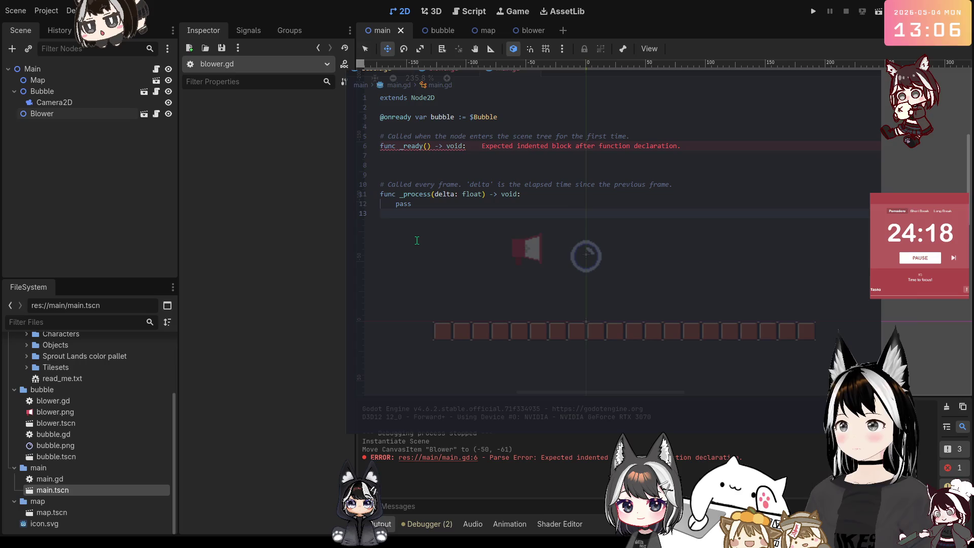
key(Up)
key(Up)
key(Up)
key(Return)
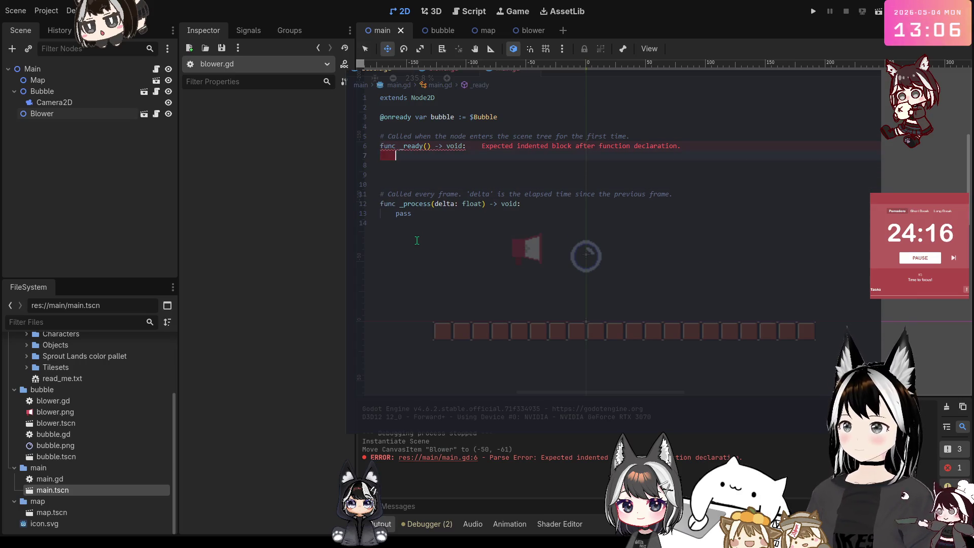
text(s)
key(BackSpace)
text(pass)
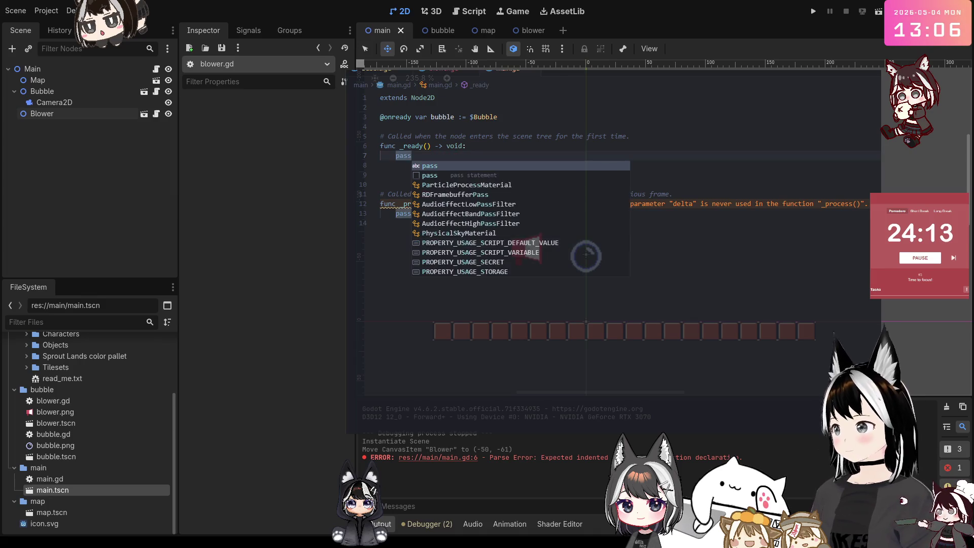
key(Return)
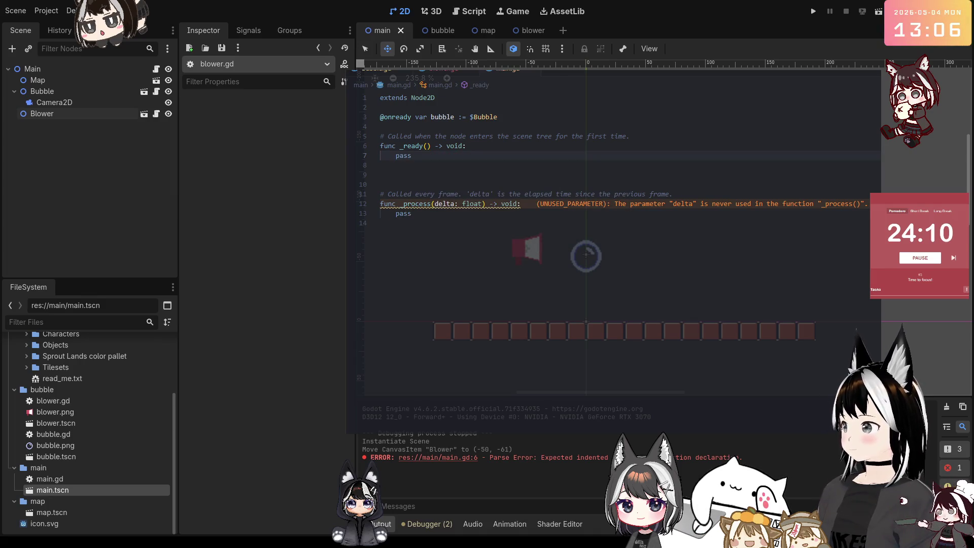
Step: Open a new line 4 below the bubble variable declaration
click(522, 147)
key(Up)
key(Up)
key(Up)
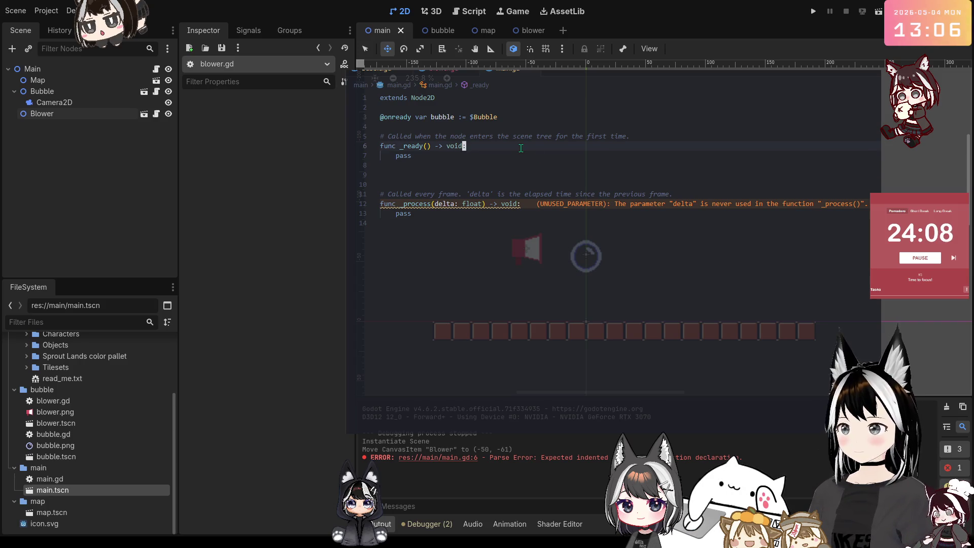
key(End)
key(Return)
text(@on)
key(Return)
text(var)
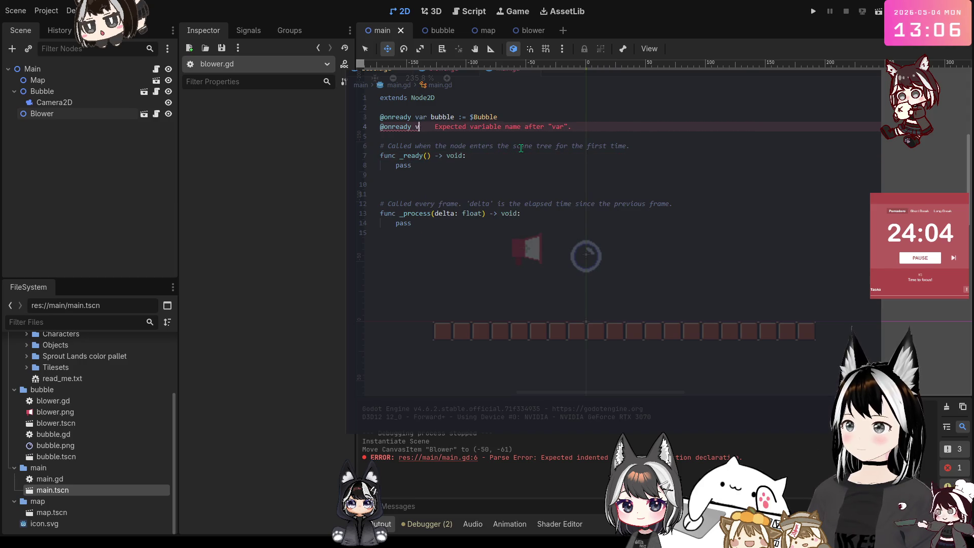
key(Escape)
text(blower:)
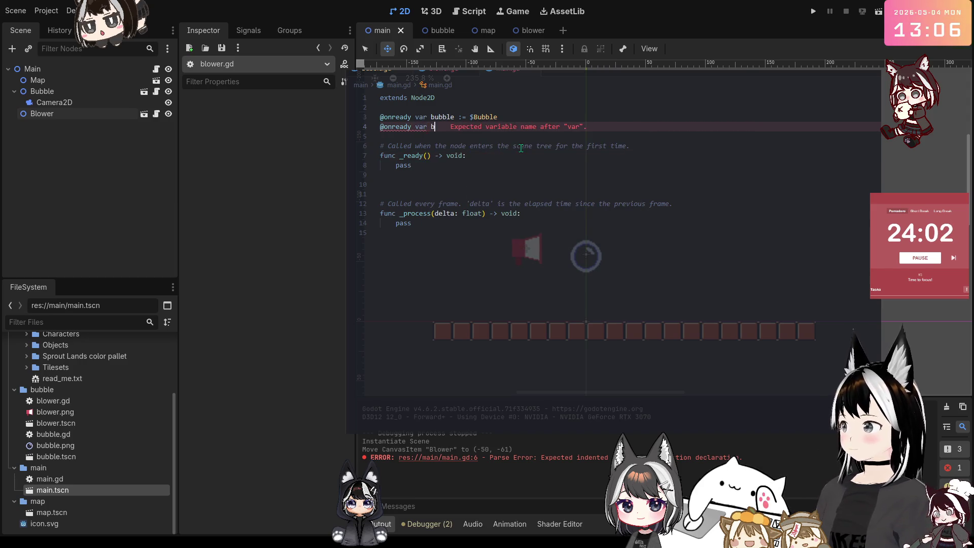
key(BackSpace)
text(:= $)
key(Escape)
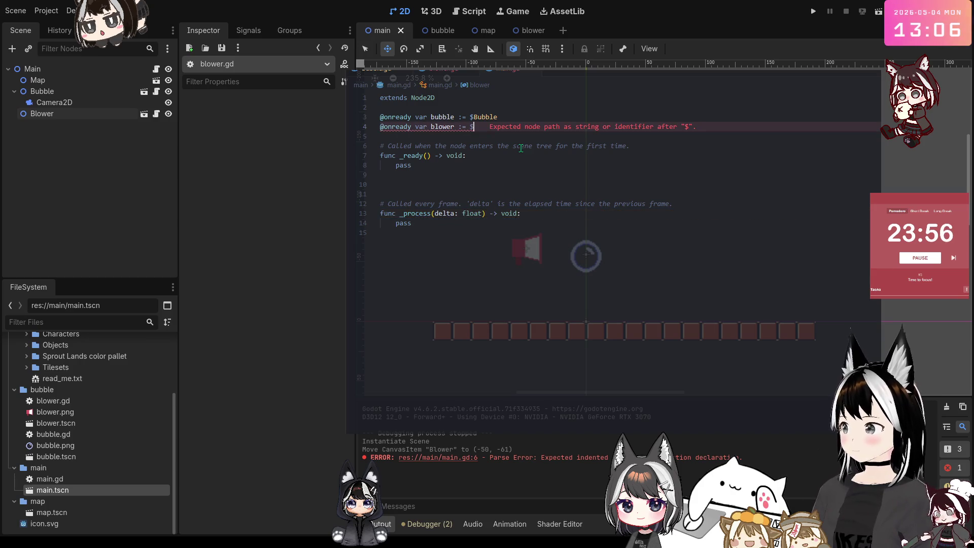
text(Blower)
key(Escape)
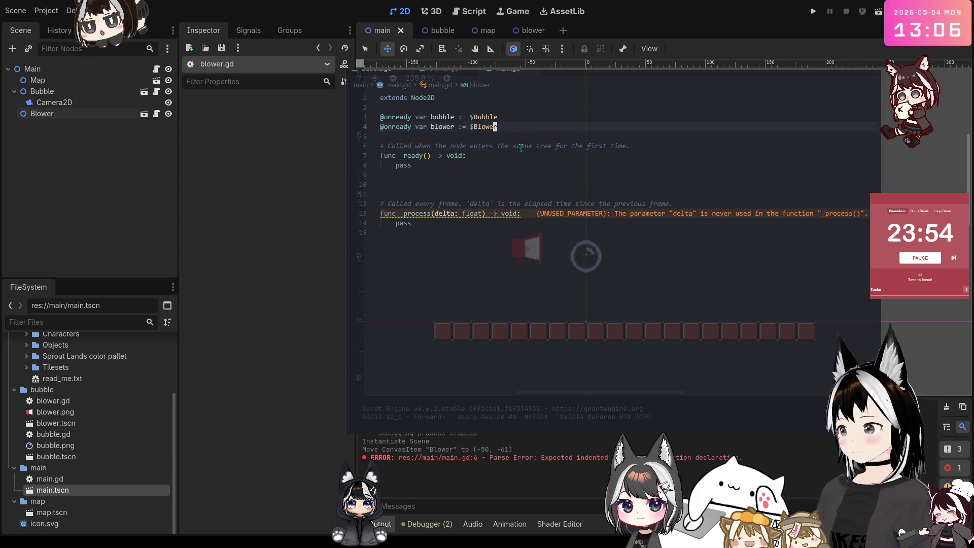
Step: Delete the comment line above func _ready()
key(Down)
key(Down)
key(Down)
key(Up)
key(Up)
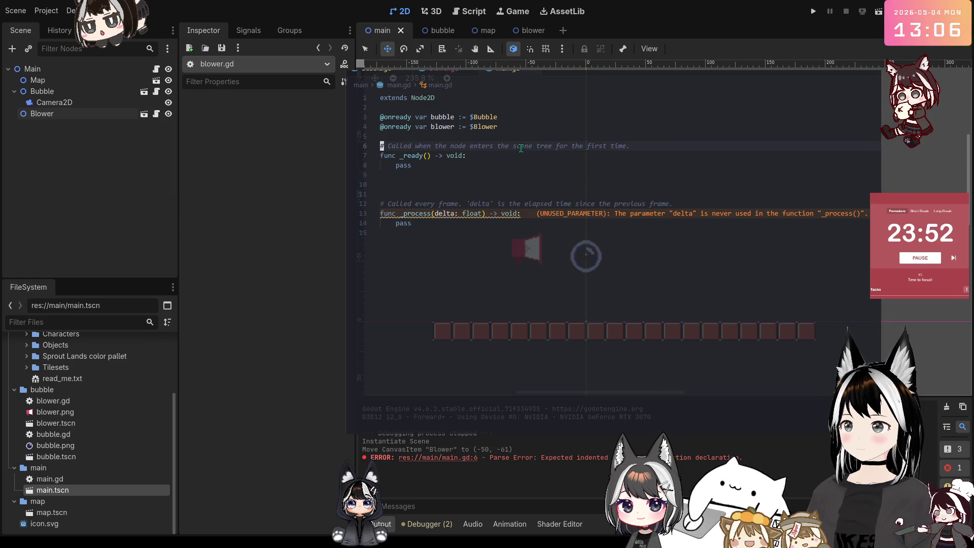
key(ctrl+shift+k)
key(Down)
Step: Replace pass in _ready with 'bubble.'
key(BackSpace)
key(BackSpace)
key(BackSpace)
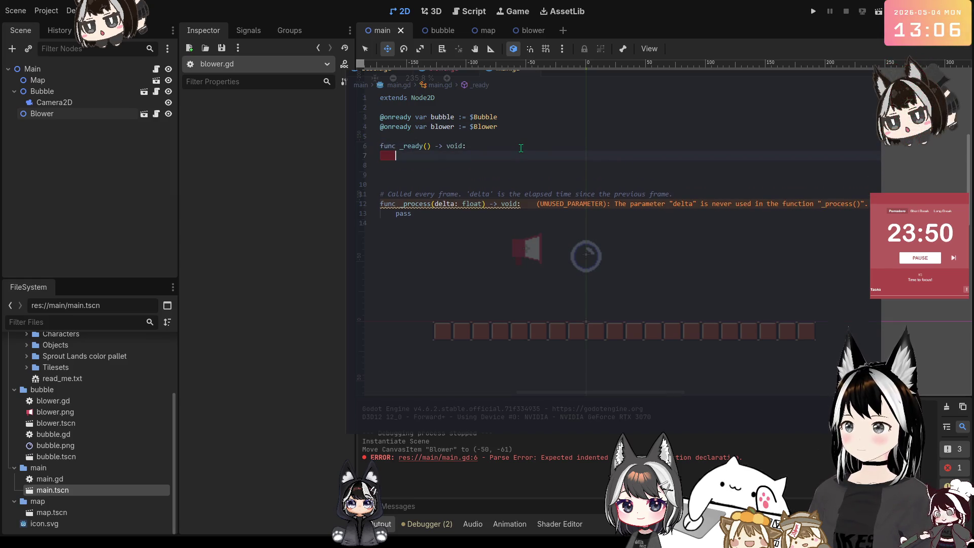
text(bub)
key(BackSpace)
key(BackSpace)
key(BackSpace)
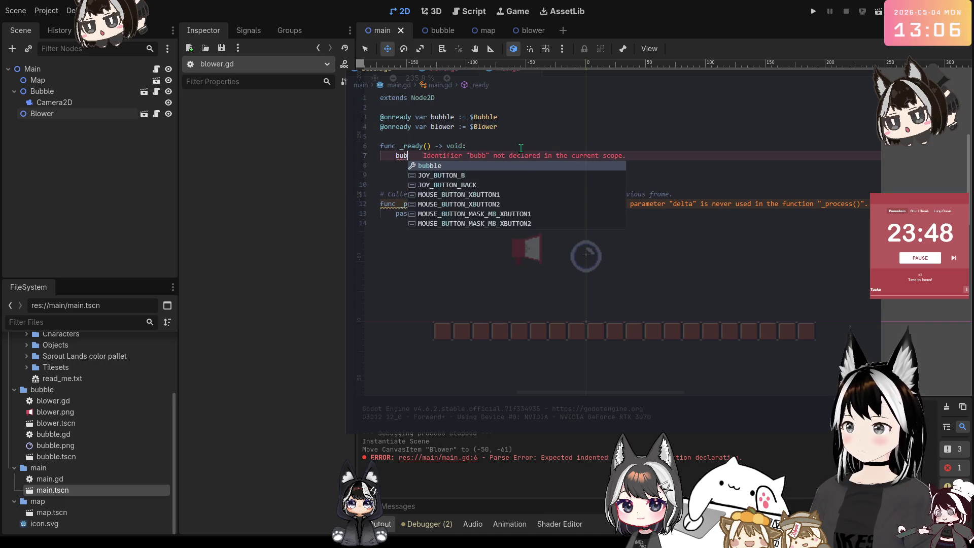
text(ubble.)
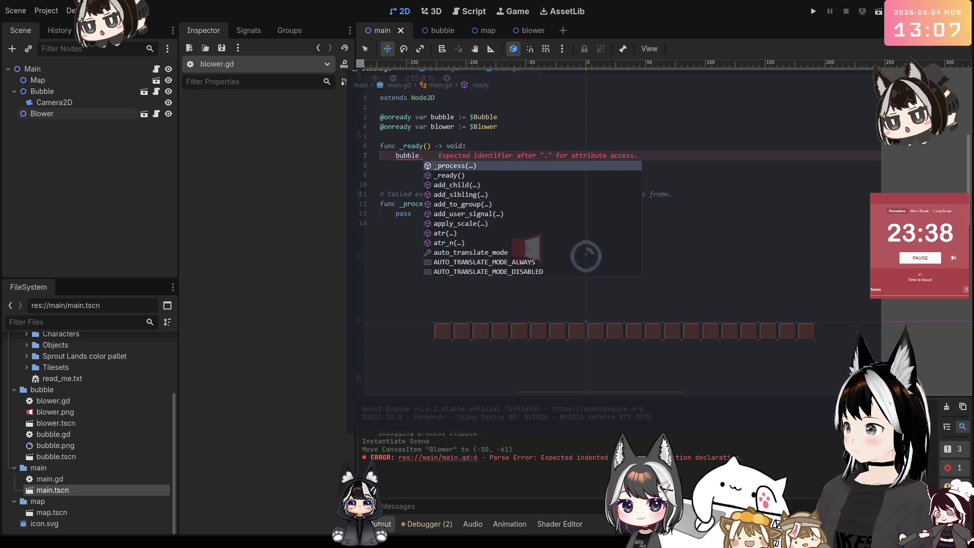
key(Escape)
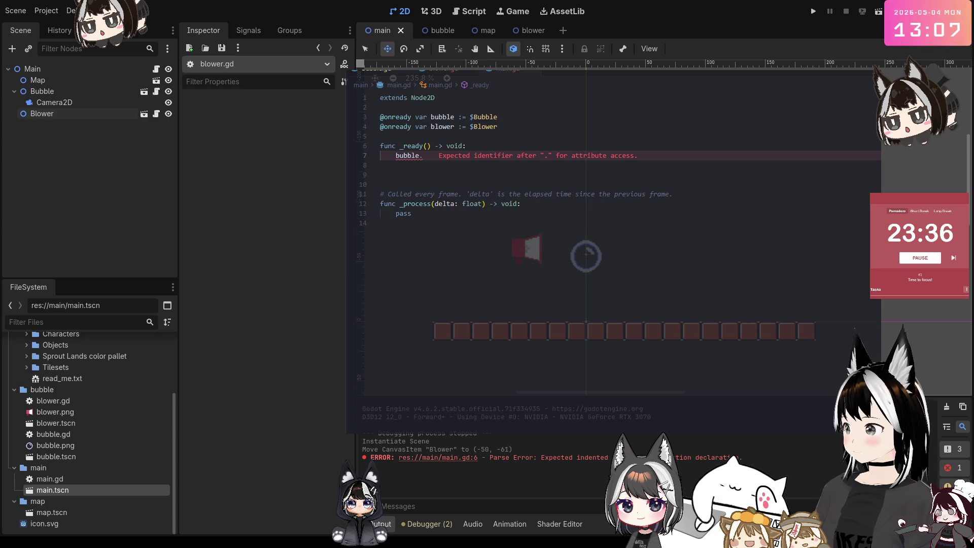
Step: Open bubble.gd through the quick file search
key(Up)
key(Up)
key(Down)
key(Down)
key(ctrl+shift+Left)
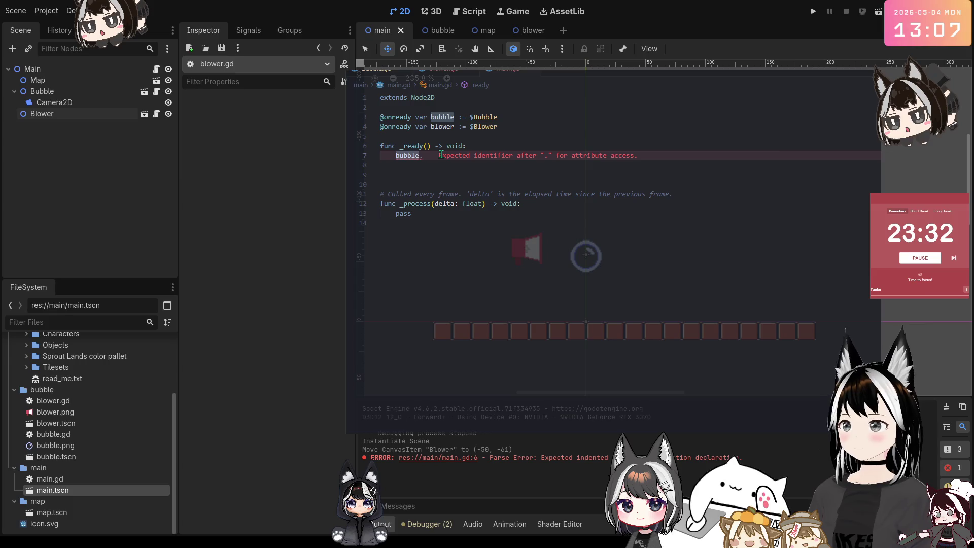
key(shift+alt+o)
key(Return)
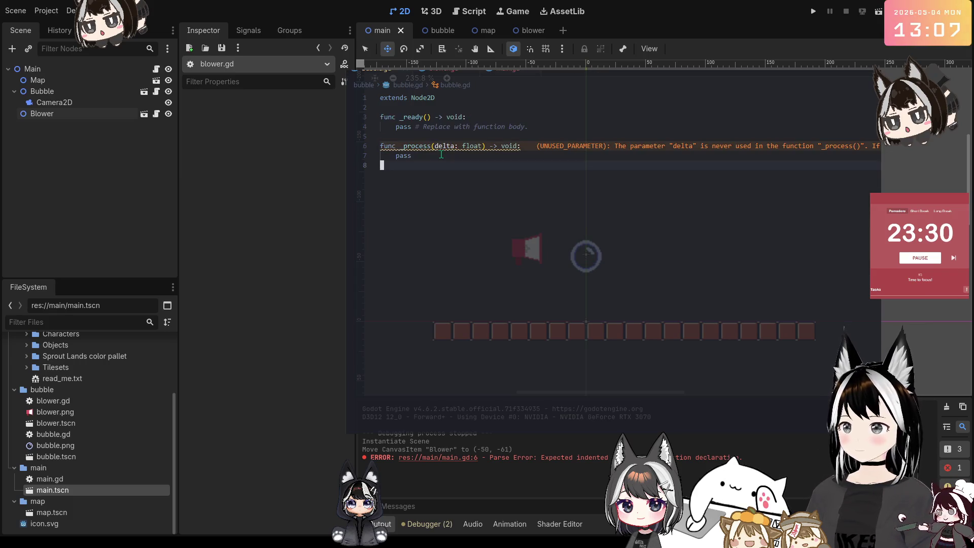
Step: Add blank lines below 'extends Node2D' in bubble.gd
key(Up)
key(Up)
key(Up)
key(End)
key(Return)
key(Return)
key(Return)
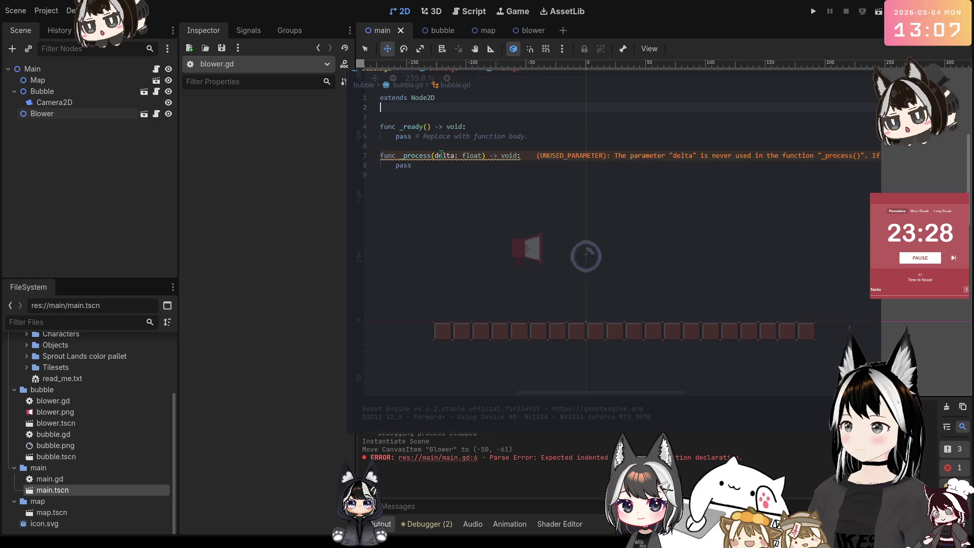
key(Up)
key(Return)
Step: Declare 'var bubble : Variant' on the new line
text(var)
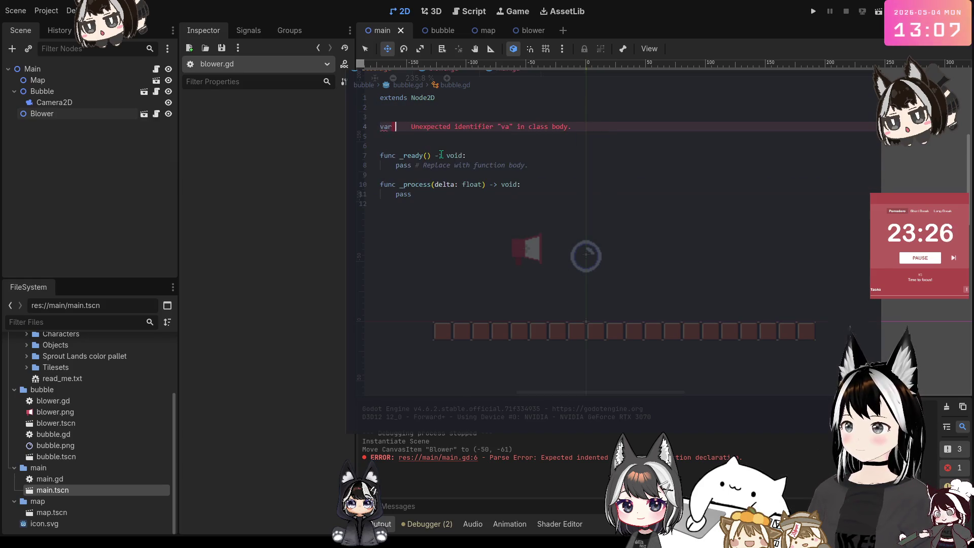
key(BackSpace)
key(BackSpace)
text(var)
key(shift+Home)
text(va)
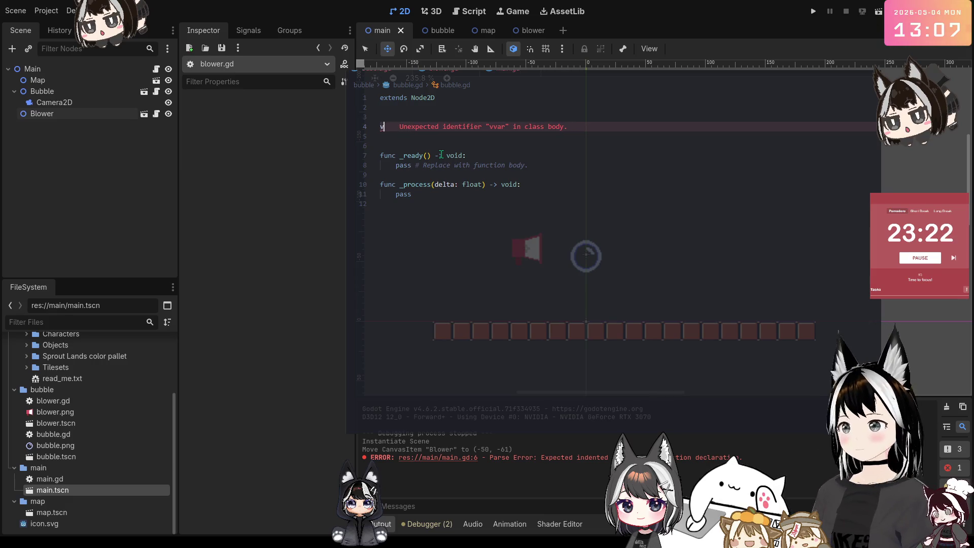
text(r )
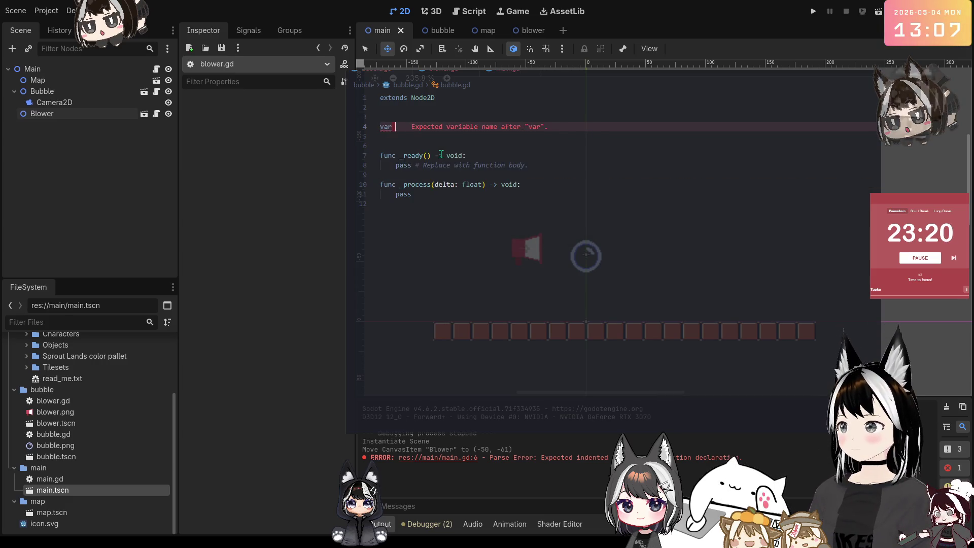
text(bubble : =)
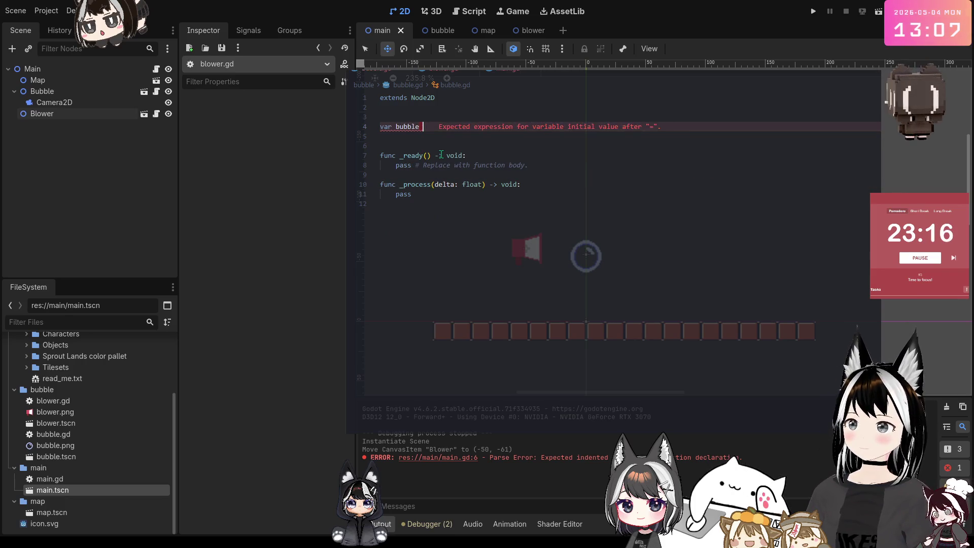
key(BackSpace)
key(BackSpace)
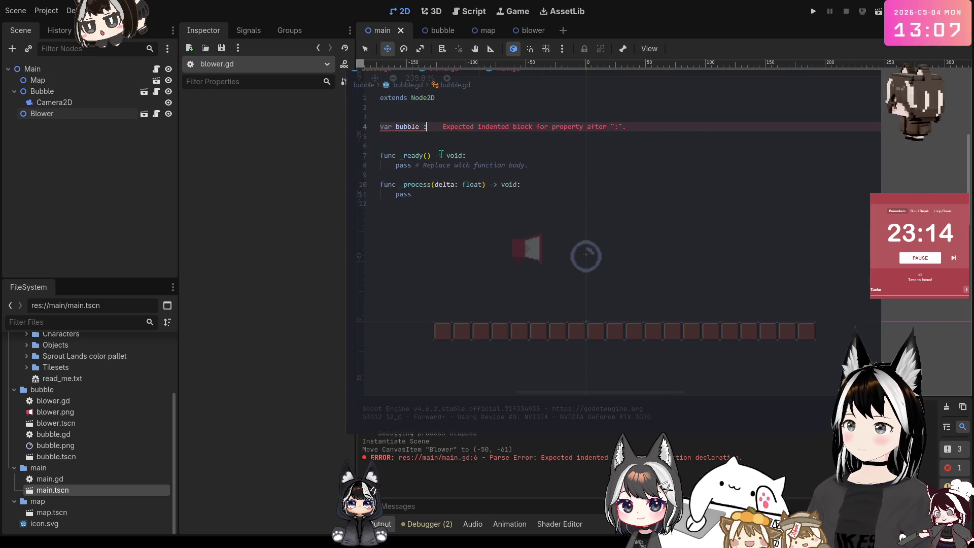
key(BackSpace)
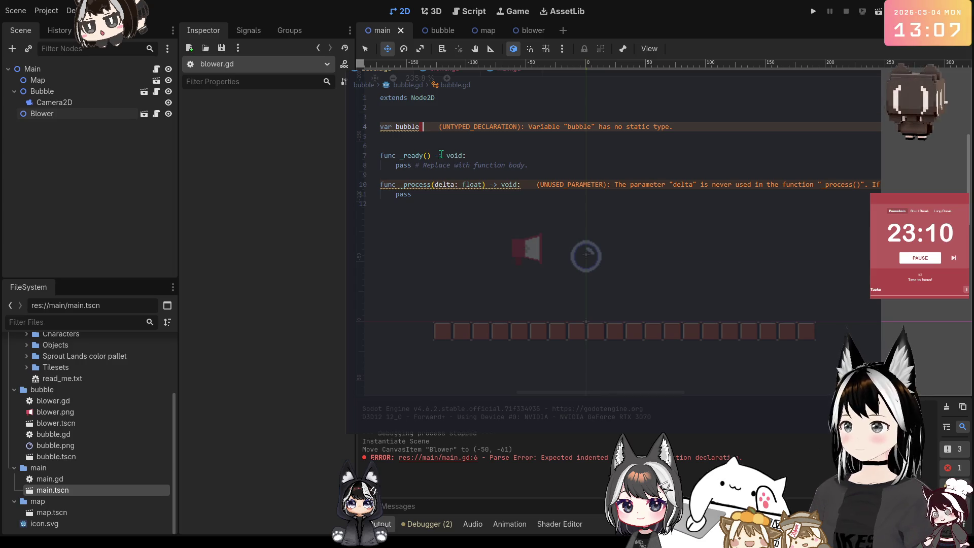
text(: v a)
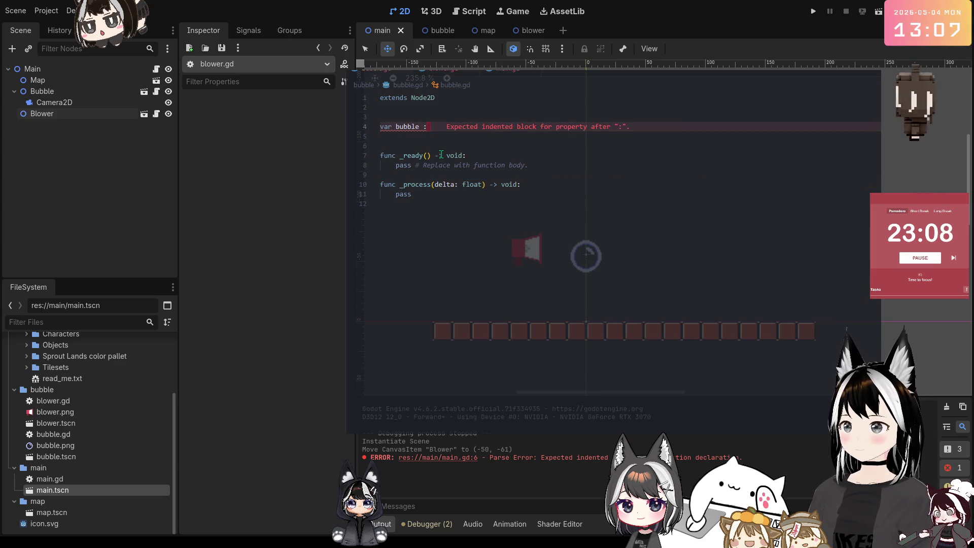
key(BackSpace)
key(BackSpace)
text(ar)
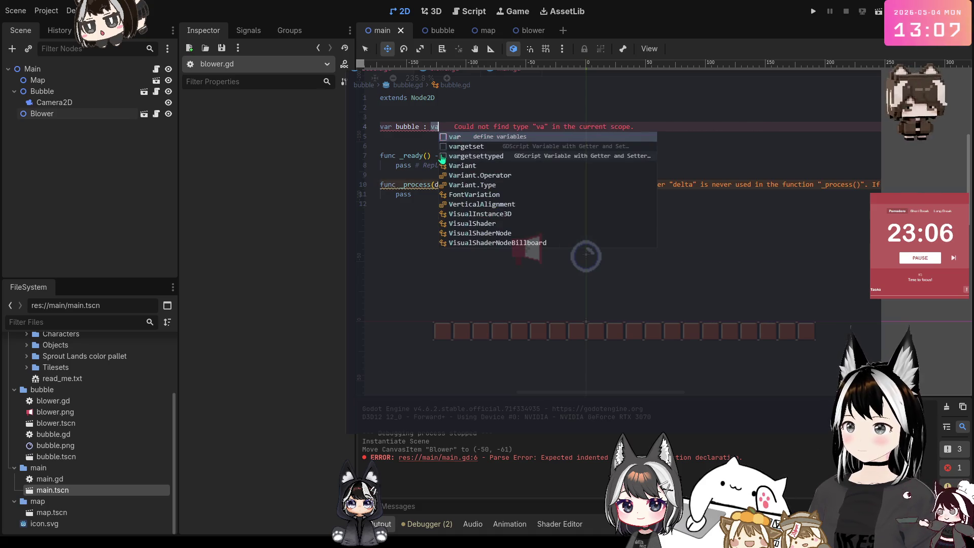
text(ia)
key(Return)
Step: Remove the extra blank line around the bubble declaration
key(Up)
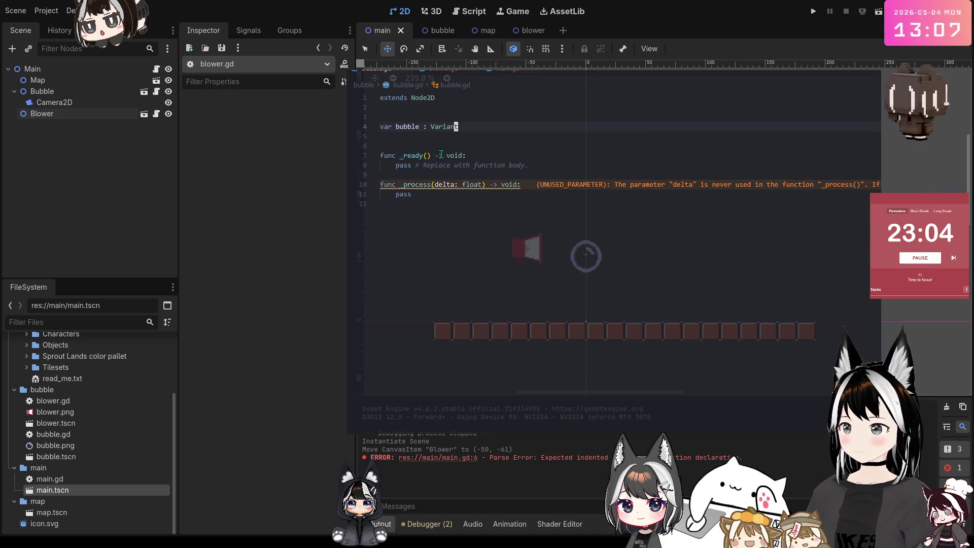
key(Up)
key(Delete)
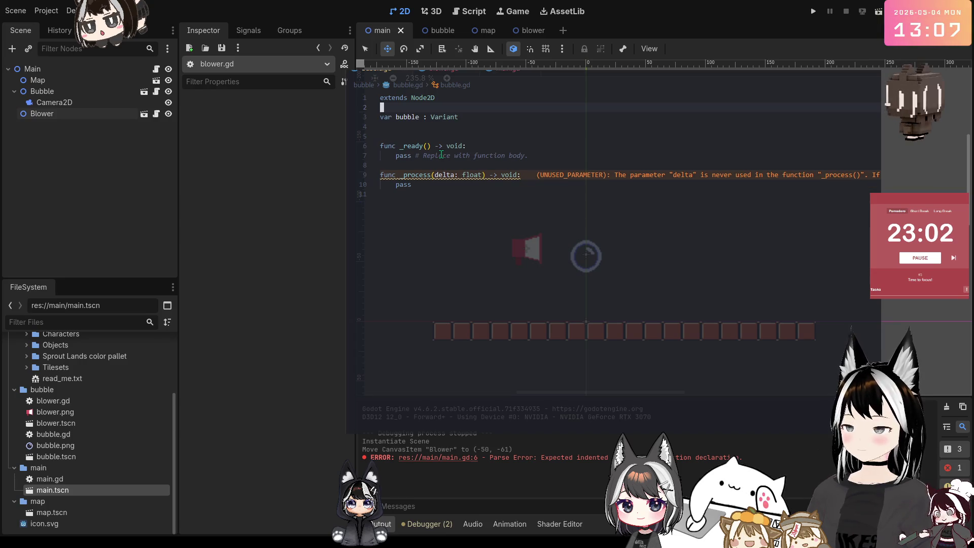
key(Down)
key(Down)
key(Down)
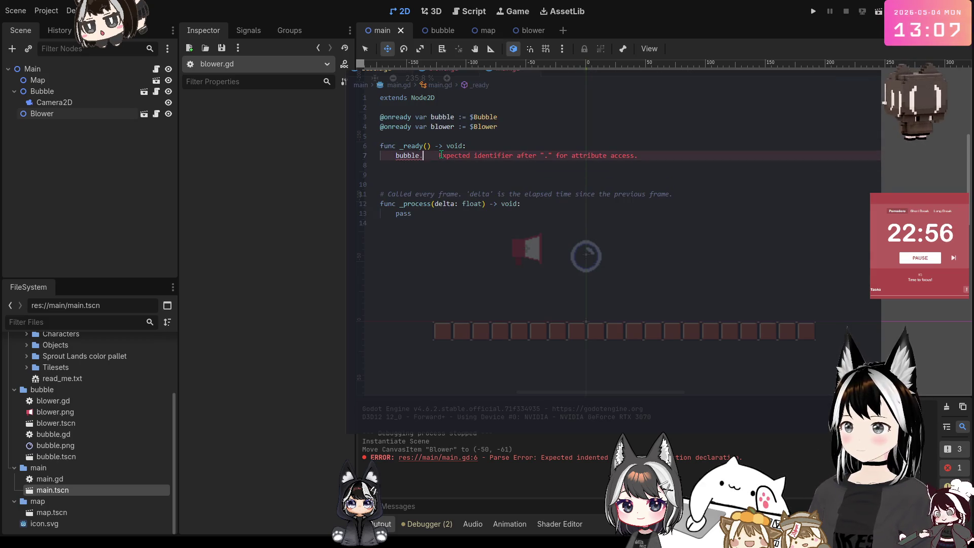
Step: Rewrite line 7 of _ready in main.gd as 'blower.bubble = bubble'
key(BackSpace)
key(BackSpace)
key(BackSpace)
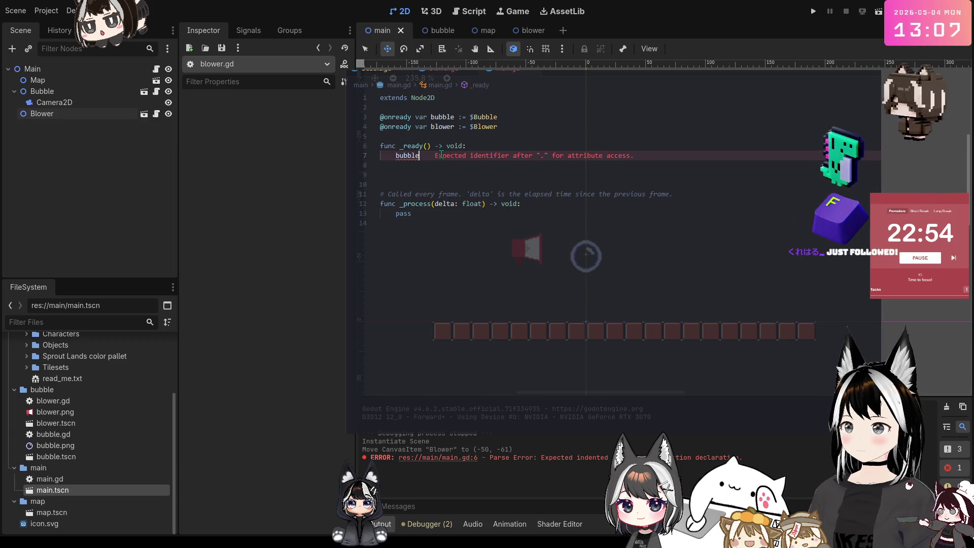
key(BackSpace)
key(BackSpace)
key(BackSpace)
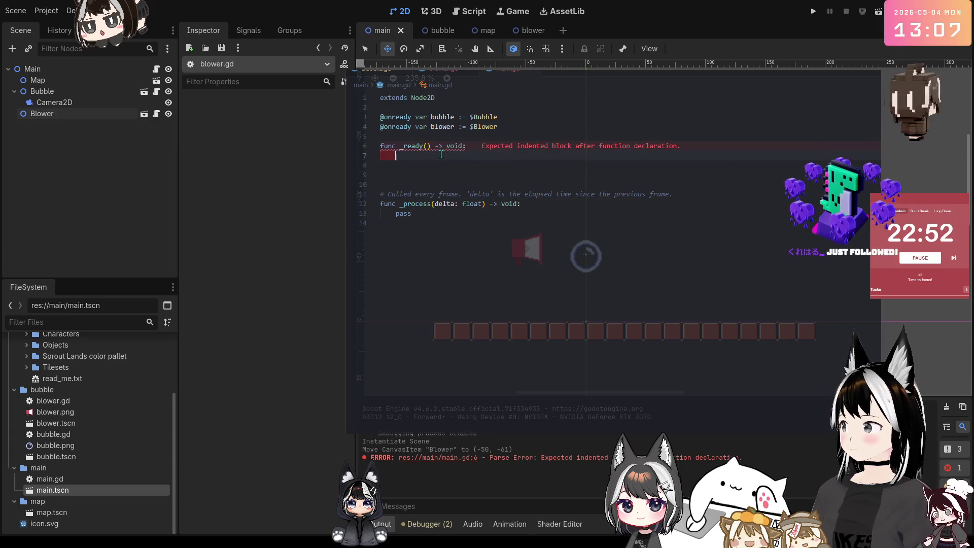
text(blow)
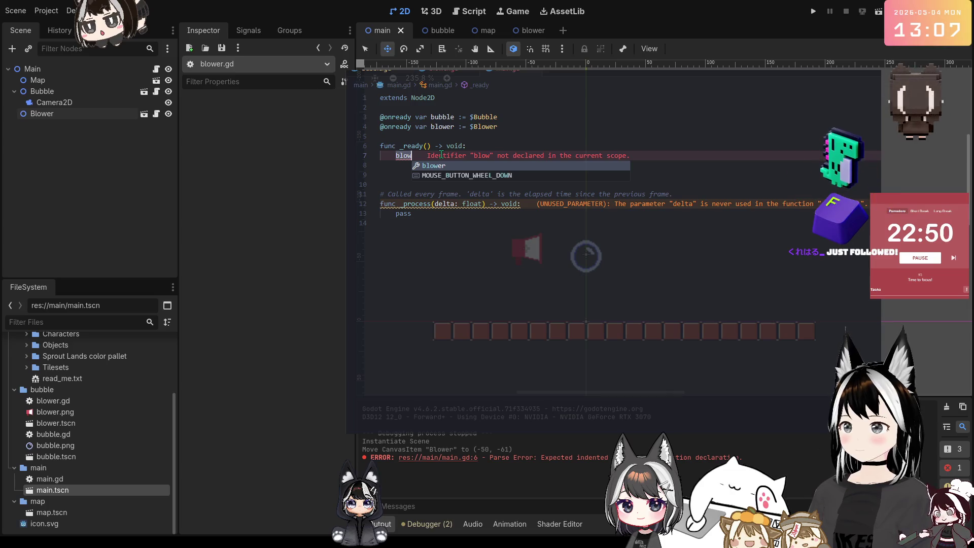
key(Return)
text(.bubble =)
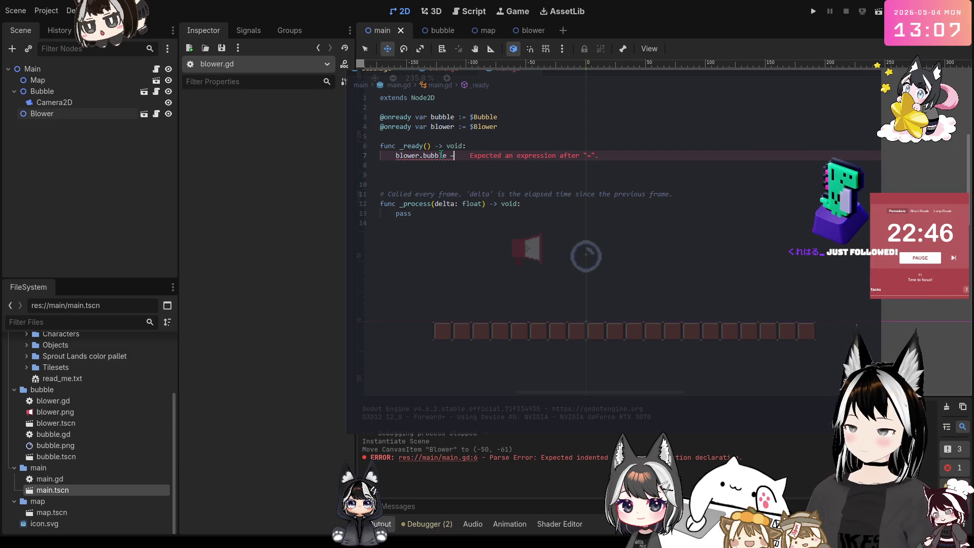
text( Bub)
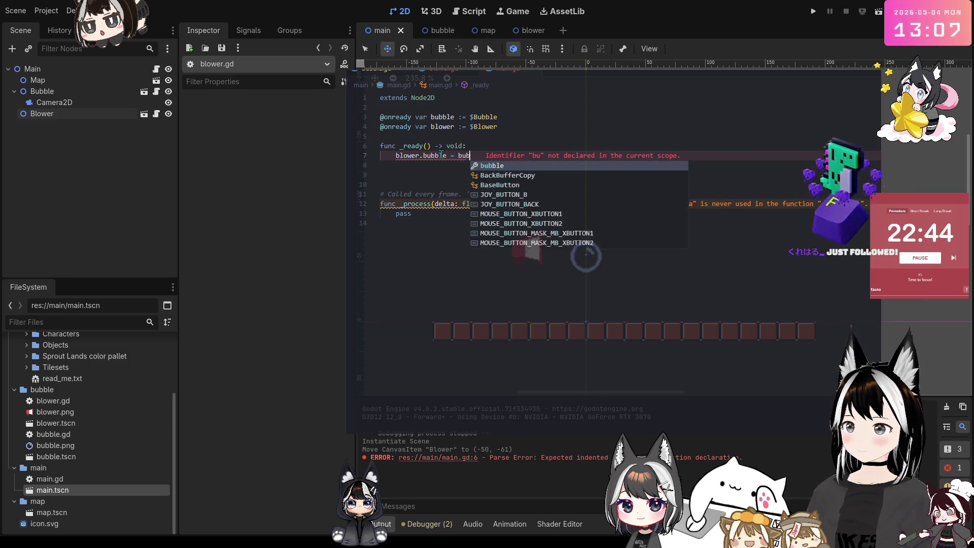
key(Return)
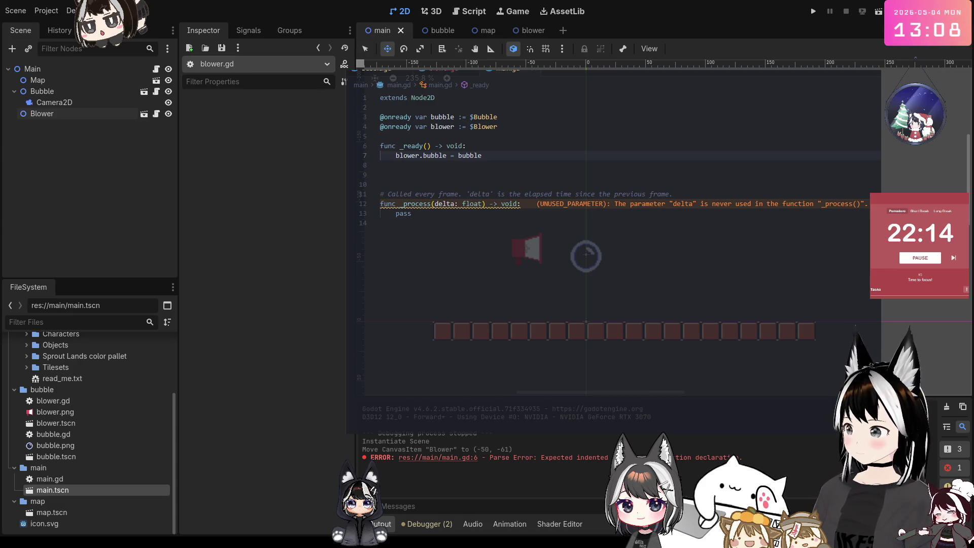
click(381, 223)
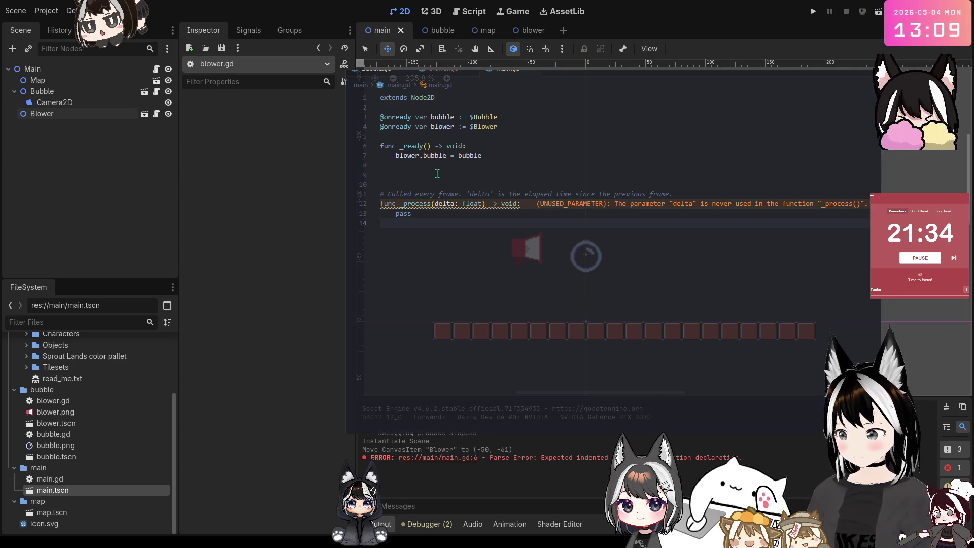
Step: Delete the '# Called every frame' comment and blank lines above _process, then return to bubble.gd
key(Up)
key(Up)
key(Up)
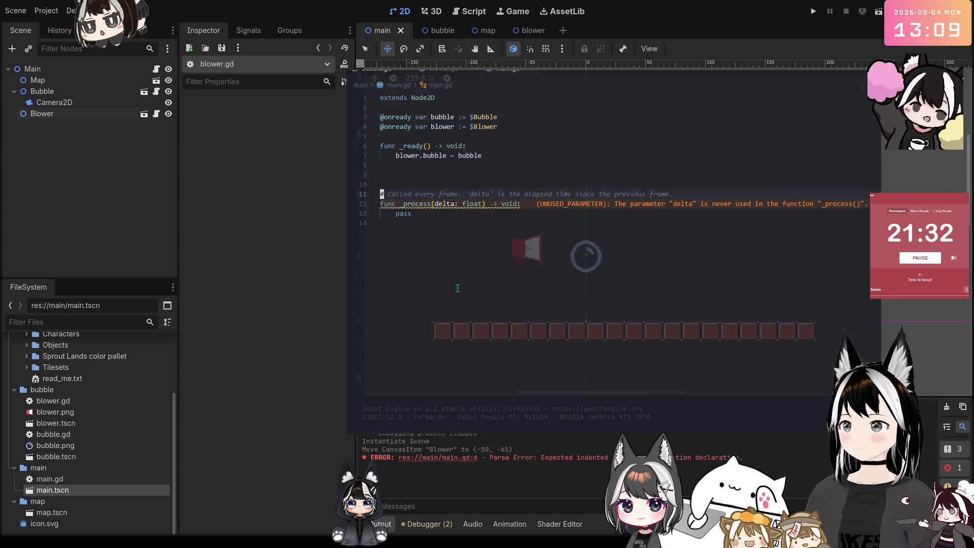
key(ctrl+shift+k)
key(Up)
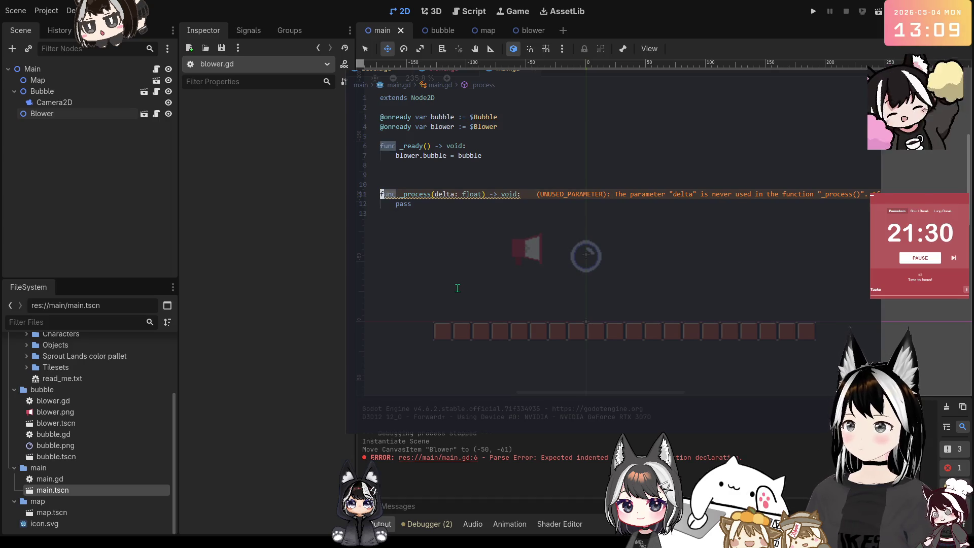
key(ctrl+shift+k)
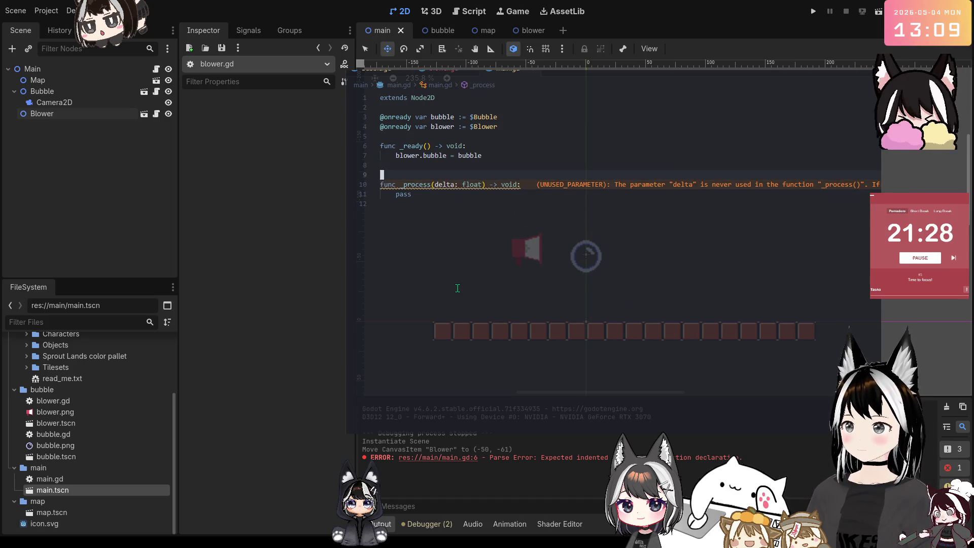
key(ctrl+shift+k)
key(Down)
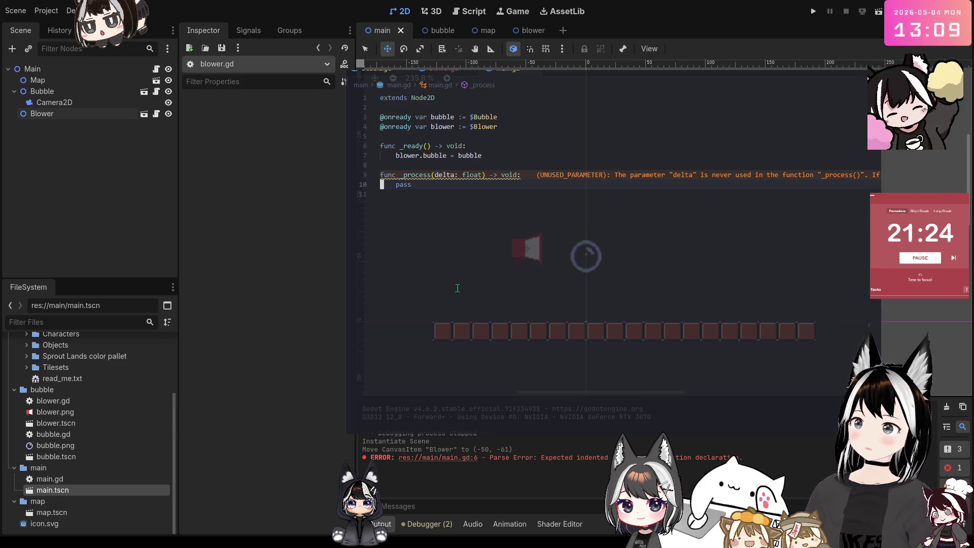
key(alt+Left)
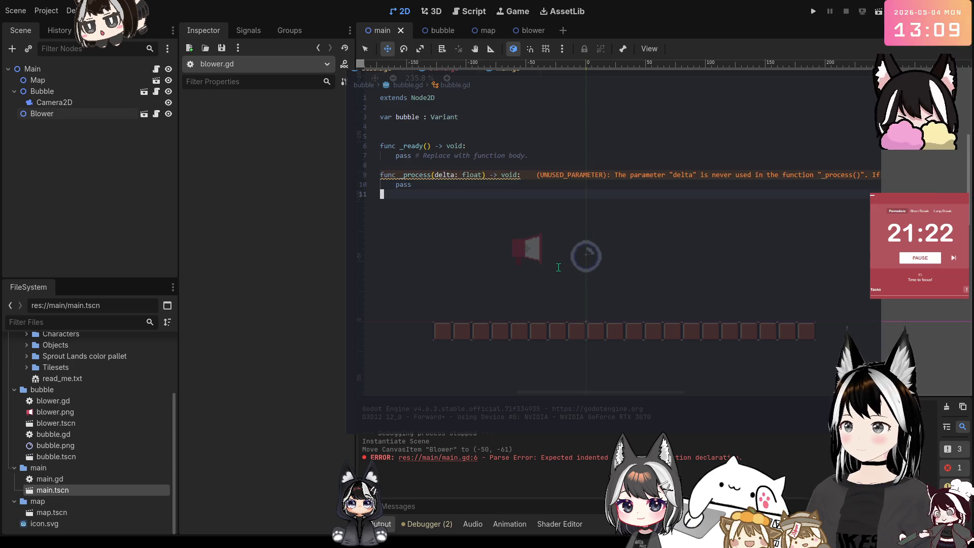
Step: Make bubble.gd's _ready call print_debug(bubble.position)
text(print_debu)
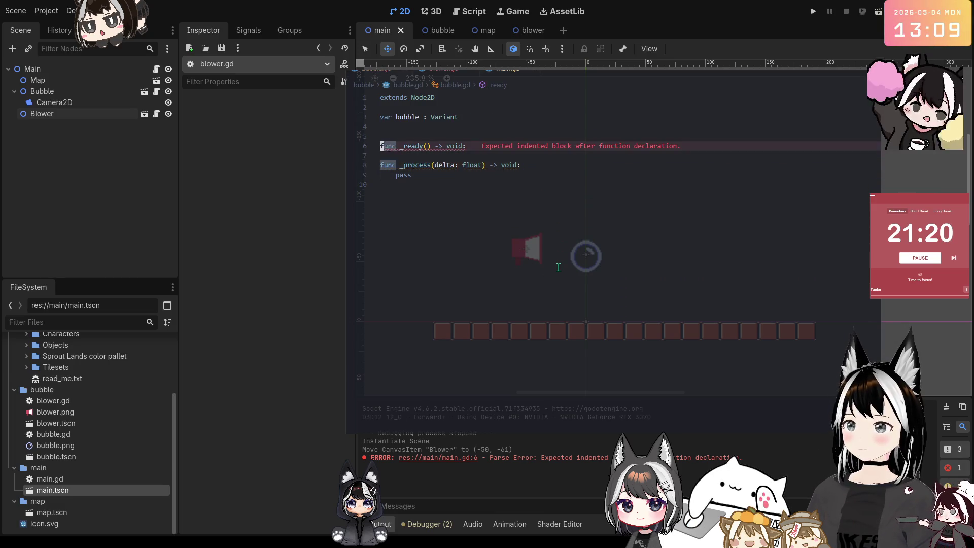
text(g)
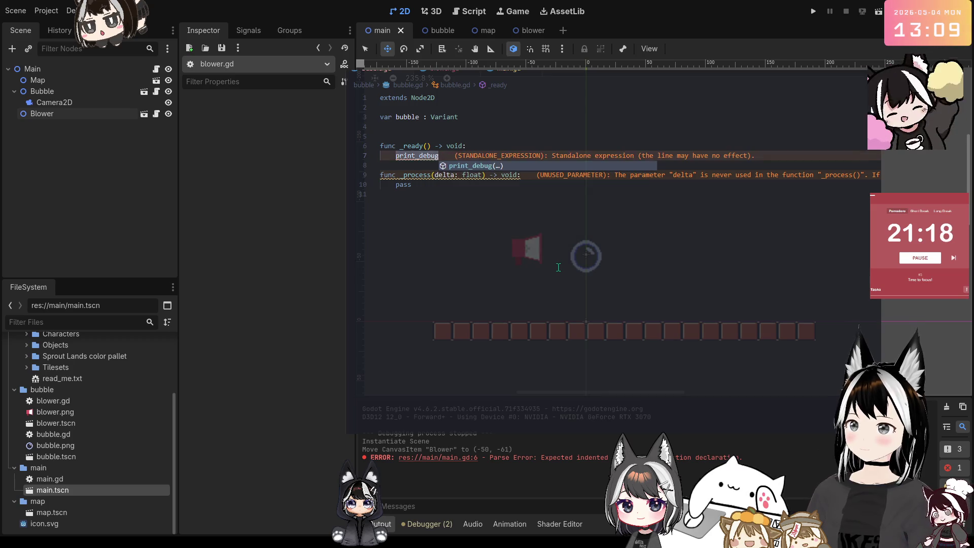
key(Return)
text(bubble)
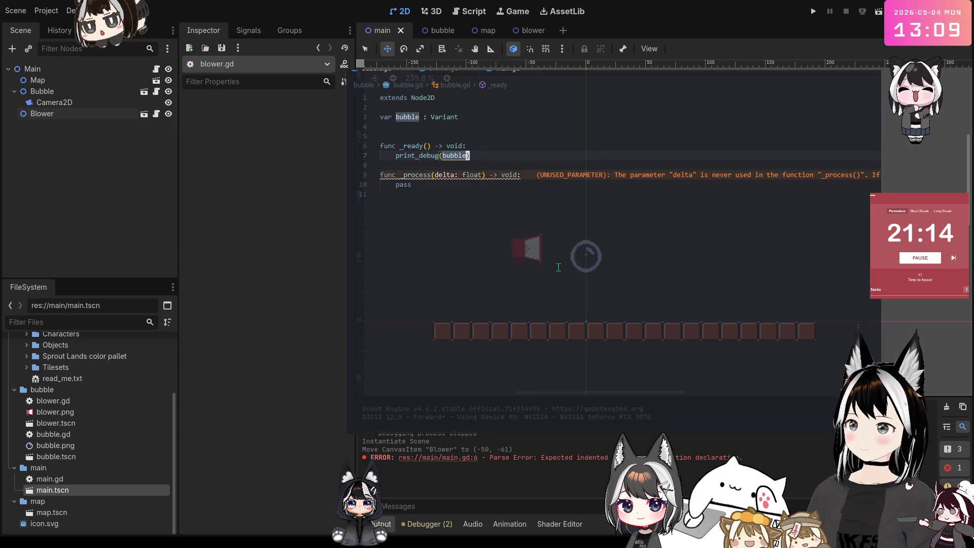
text(.position)
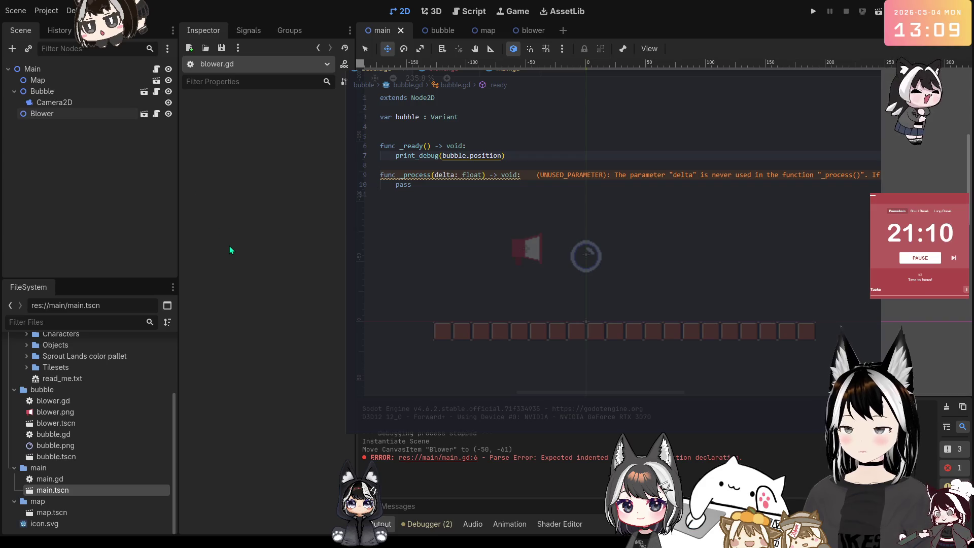
Step: Run the scene and review the Nil 'position' error in the Debugger's Errors list
key(F6)
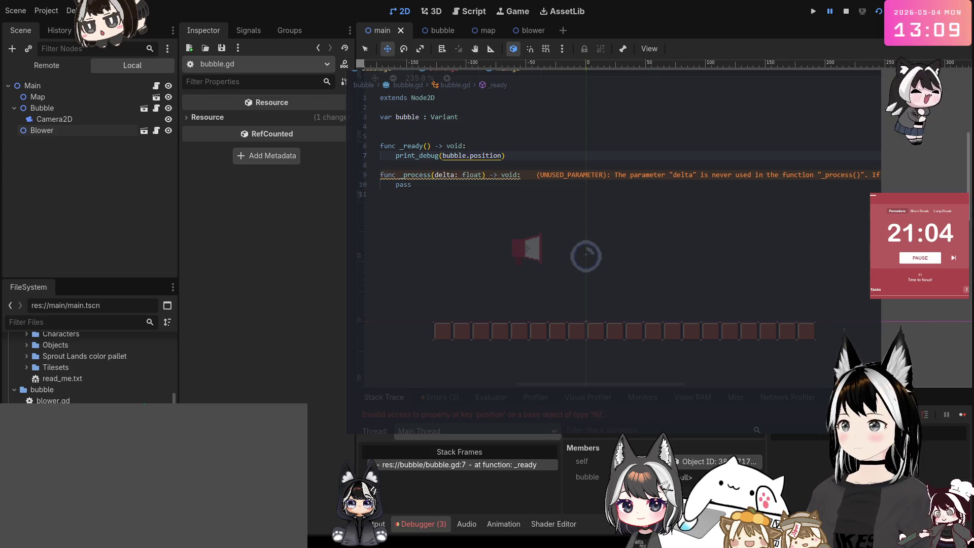
click(439, 397)
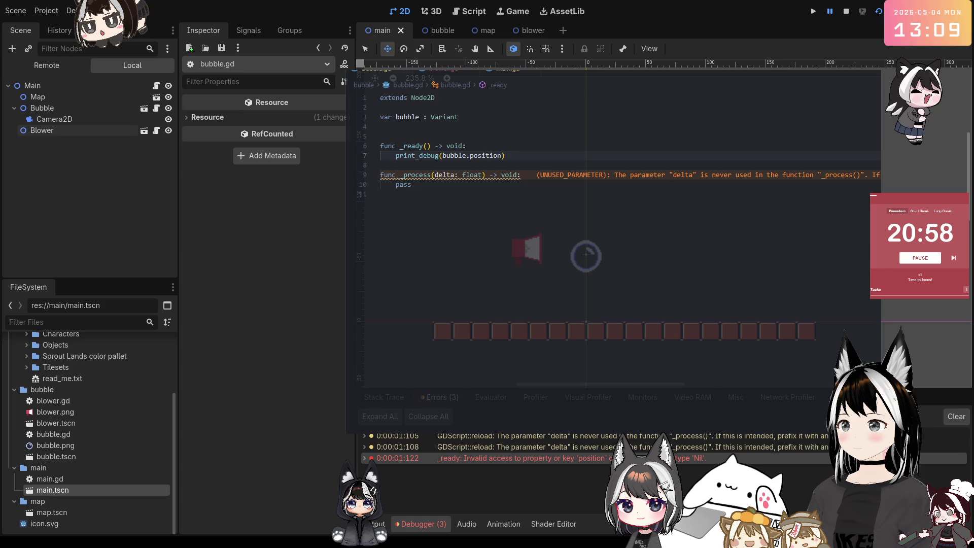
click(545, 227)
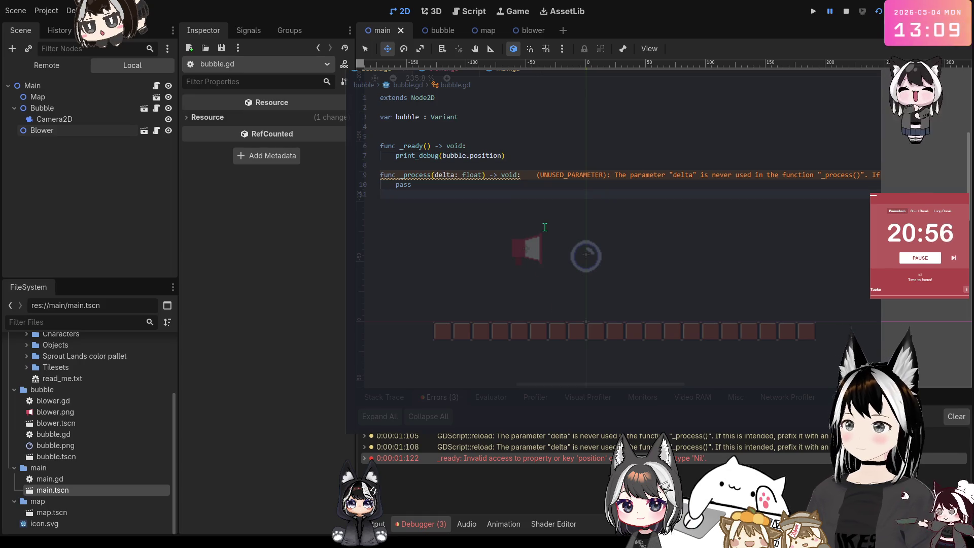
Step: Declare a new func init() -> void: in bubble.gd below _ready
key(ctrl+x)
key(ctrl+v)
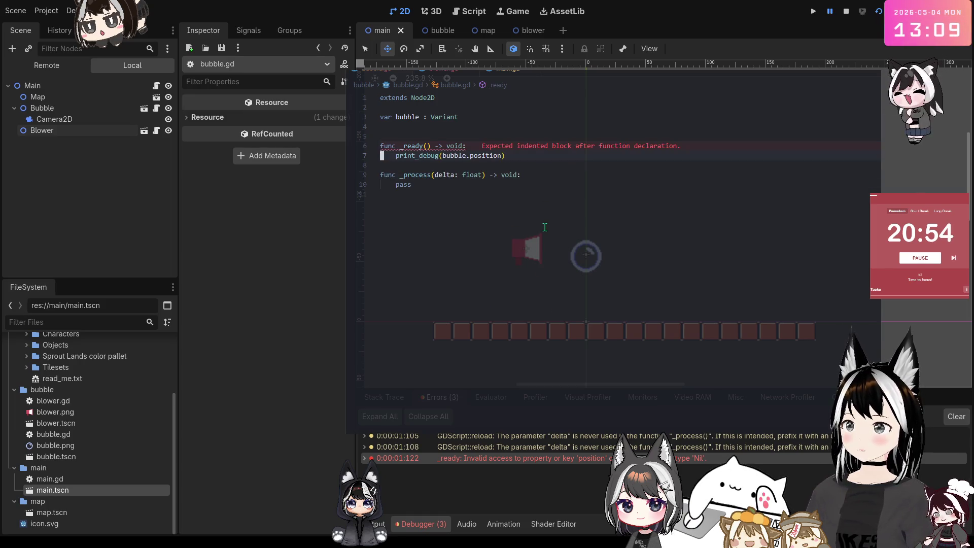
key(Return)
key(Return)
key(BackSpace)
text(func ini)
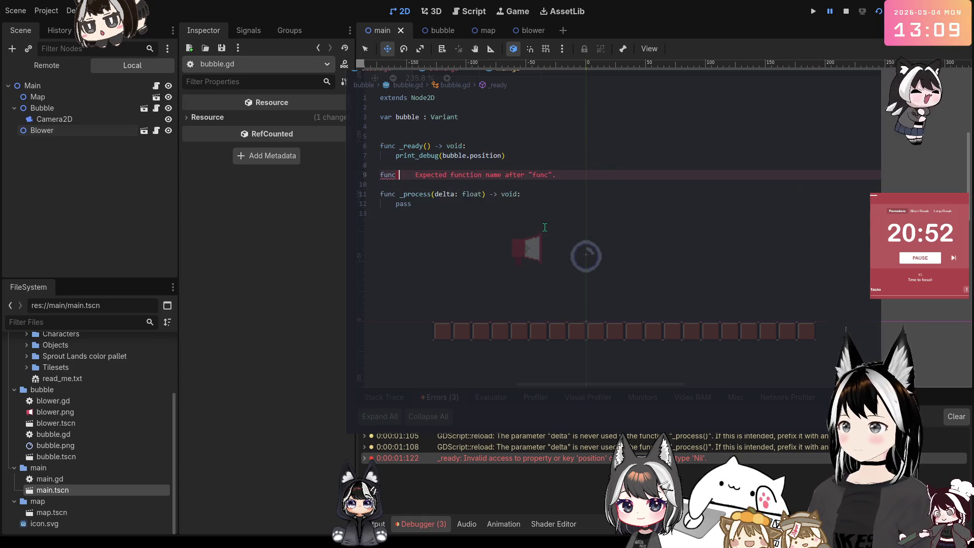
key(BackSpace)
key(BackSpace)
key(BackSpace)
text(_ini)
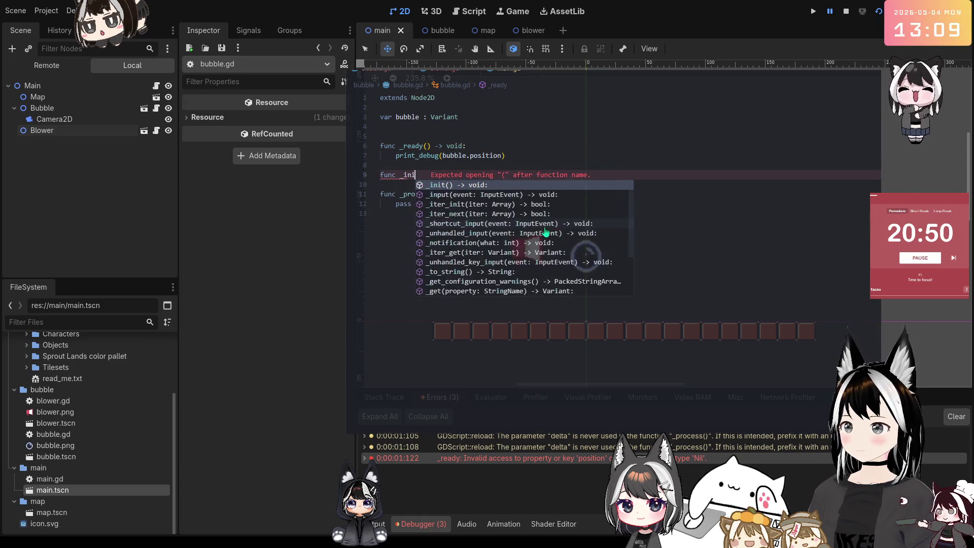
key(BackSpace)
text(init)
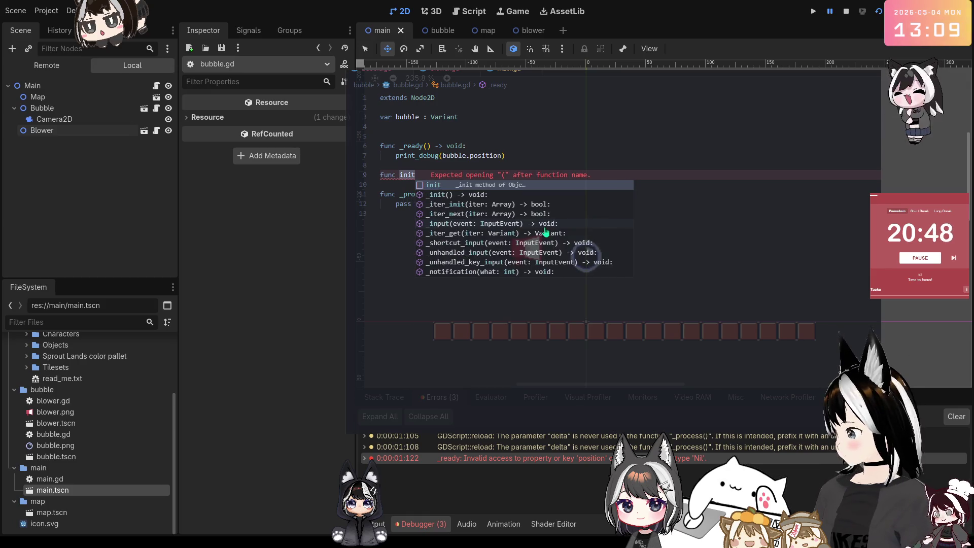
text(() 0-)
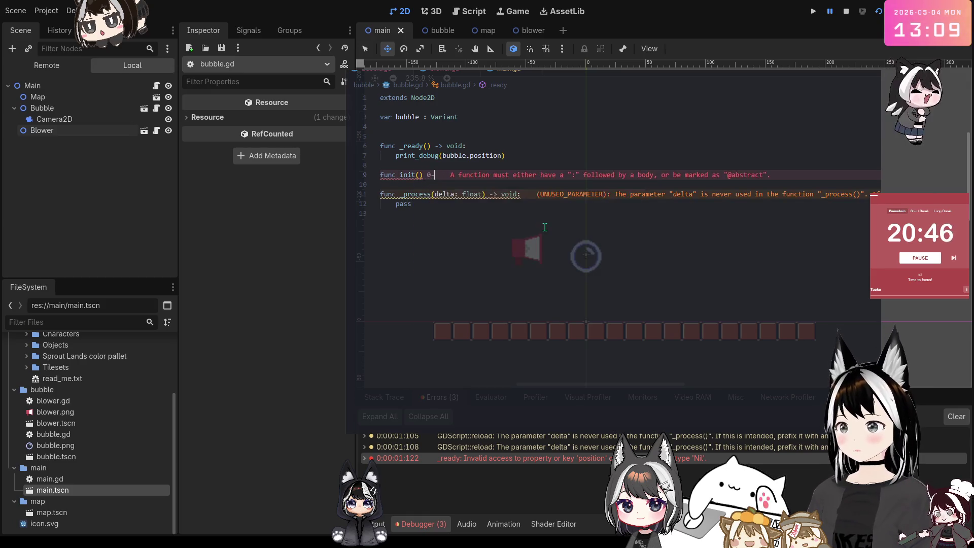
text(> void:)
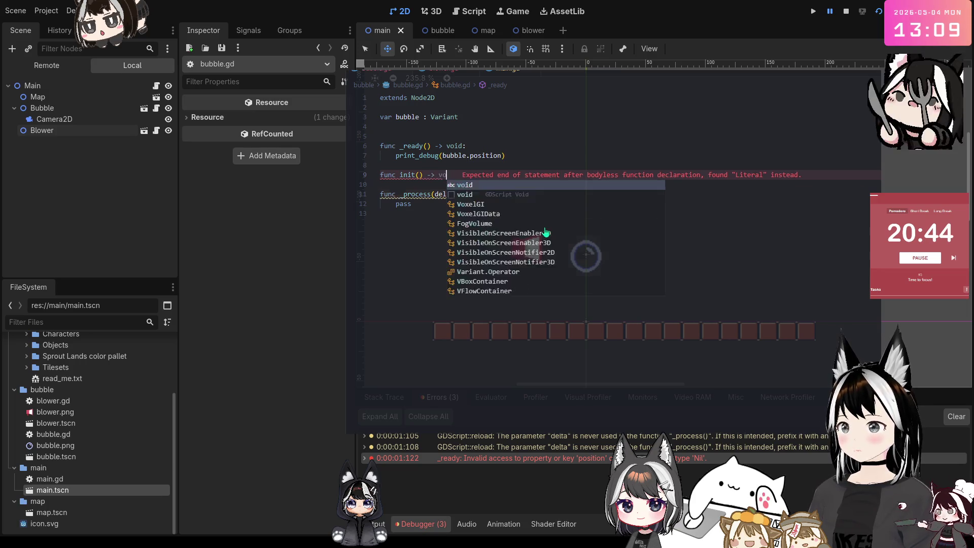
key(Return)
Step: Move print_debug(bubble.position) into init() and leave pass in _ready
key(ctrl+x)
key(Down)
key(Down)
key(ctrl+v)
key(Up)
key(Up)
key(Up)
key(End)
key(Return)
text(pass)
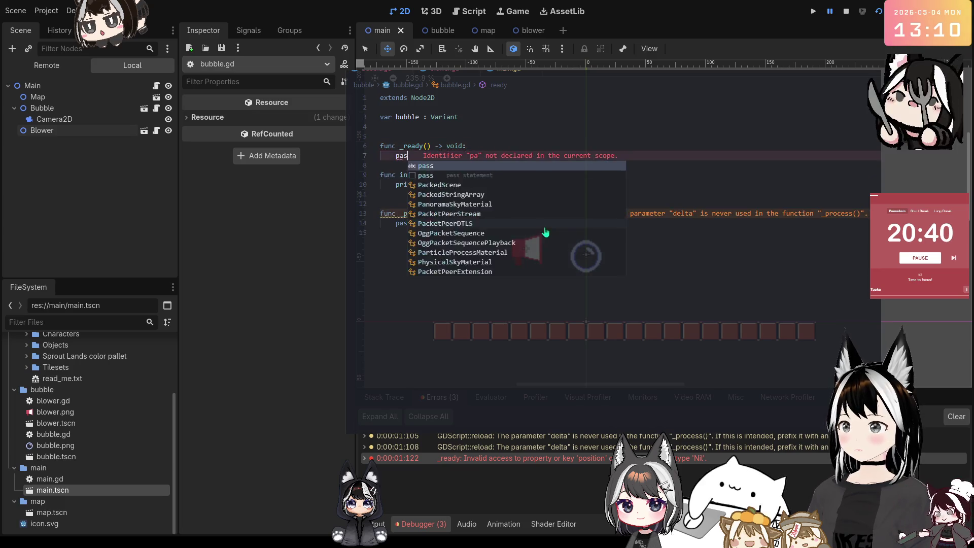
click(417, 184)
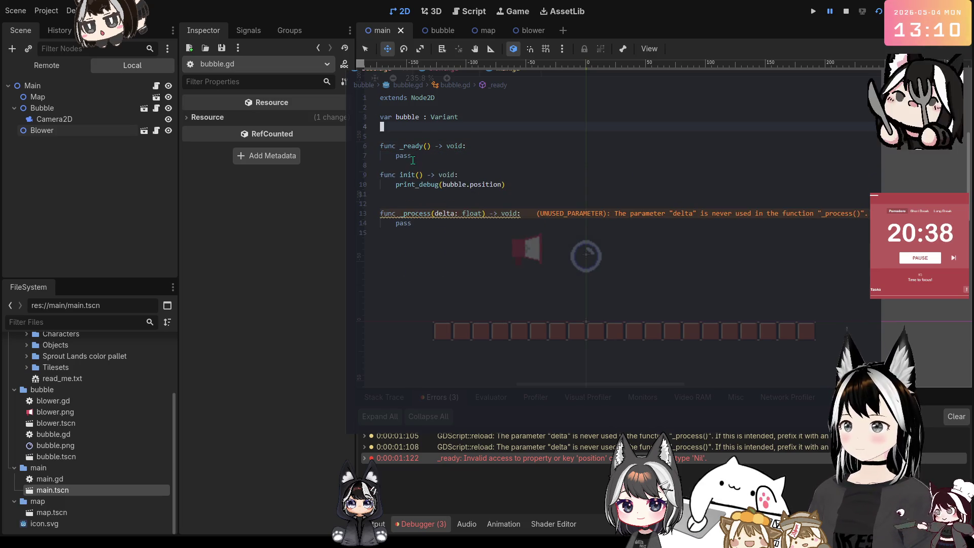
key(alt+Left)
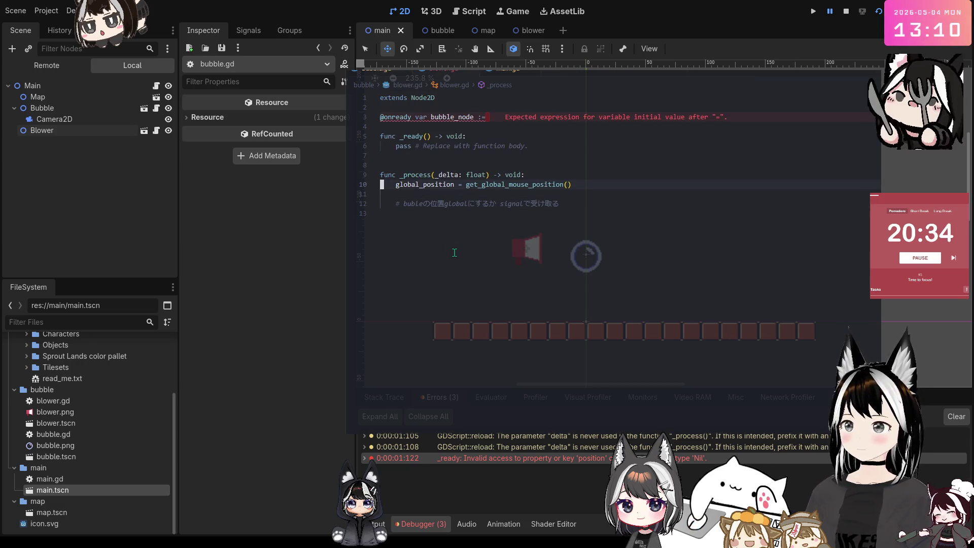
key(Up)
key(Up)
key(Up)
key(Up)
key(Up)
key(ctrl+k)
key(ctrl+v)
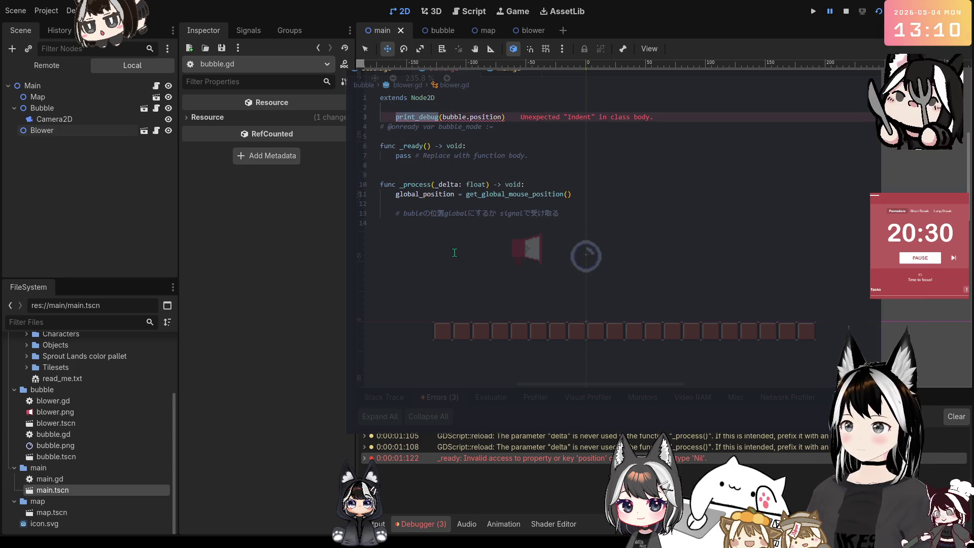
key(ctrl+x)
Step: Quick-open main.gd by searching the project files for 'main'
key(shift+alt+o)
text(main)
key(Return)
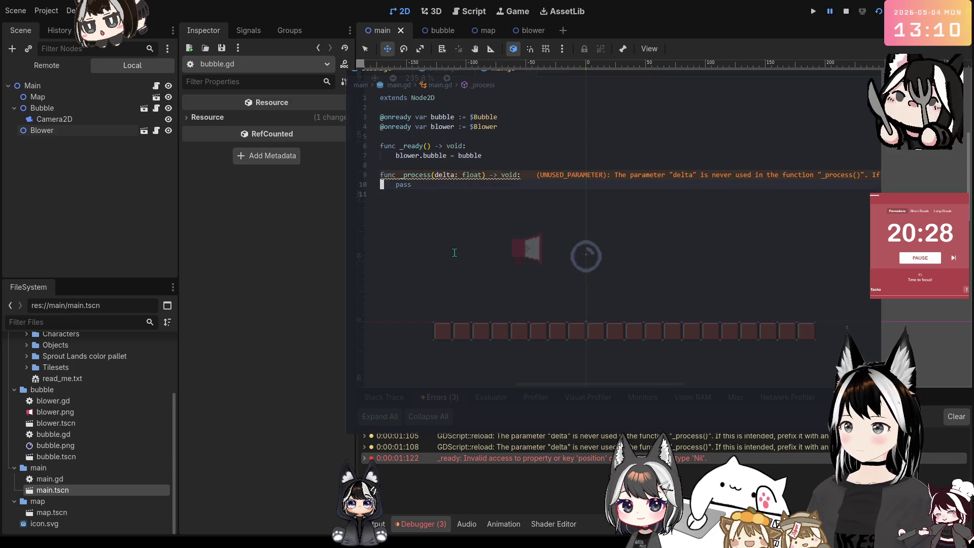
Step: Add blower.init() after blower.bubble = bubble in main.gd's _ready, then run the game
key(Up)
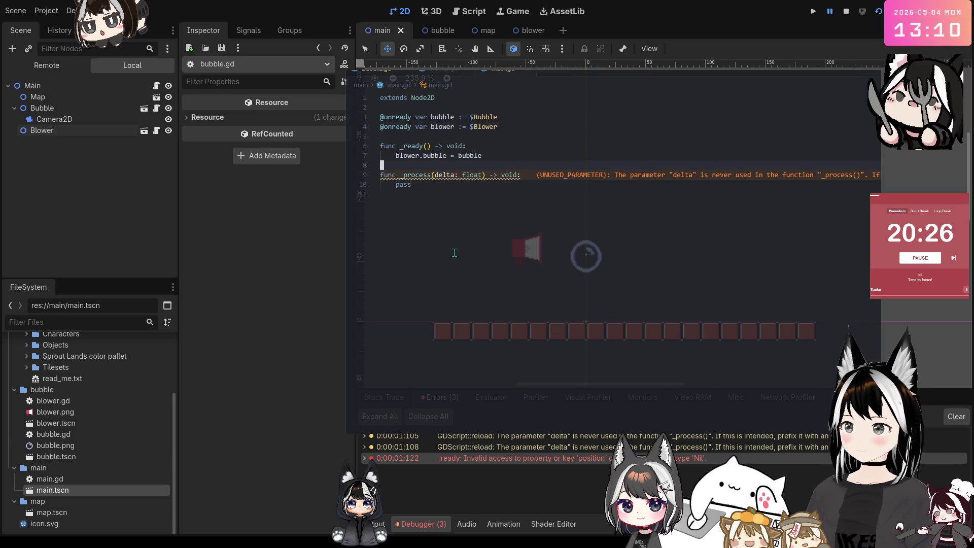
key(Up)
key(Return)
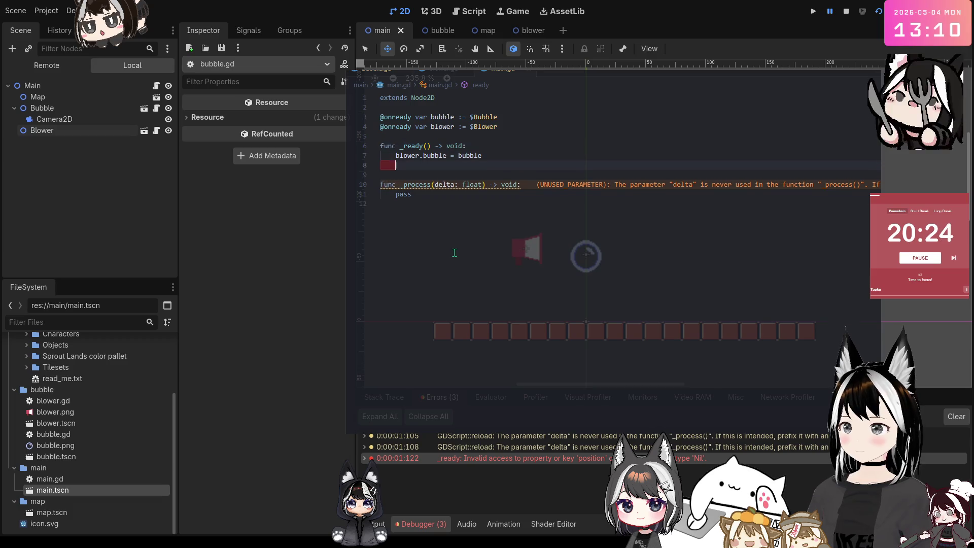
text(blower.)
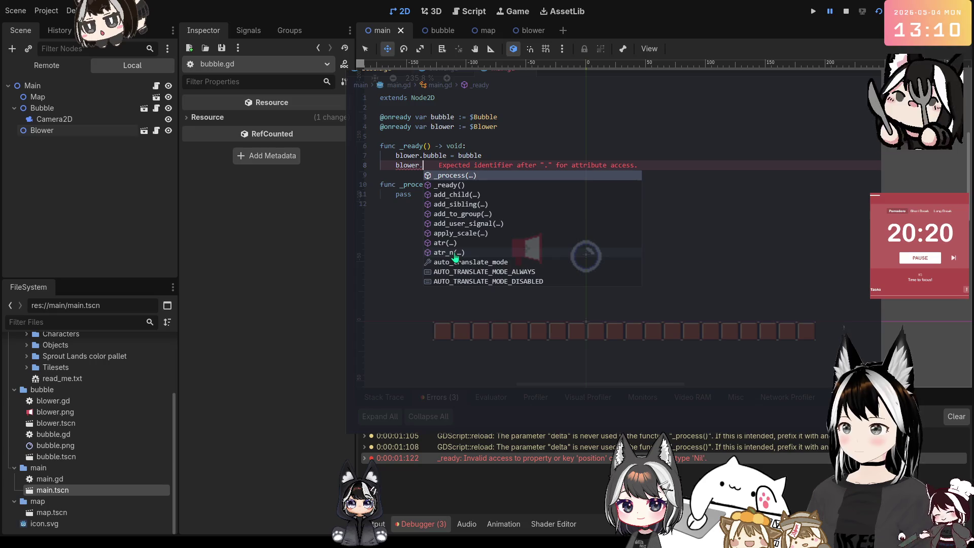
text(init()
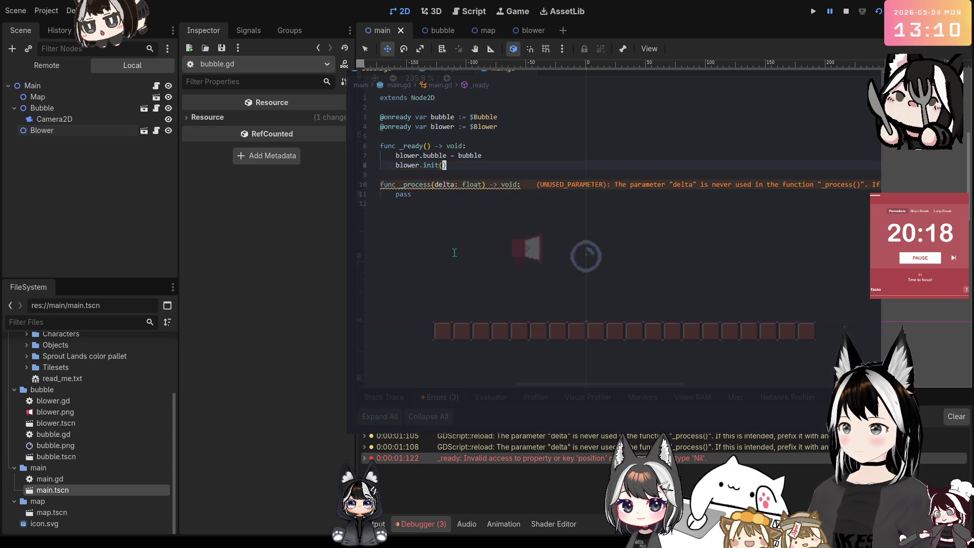
key(Up)
key(Down)
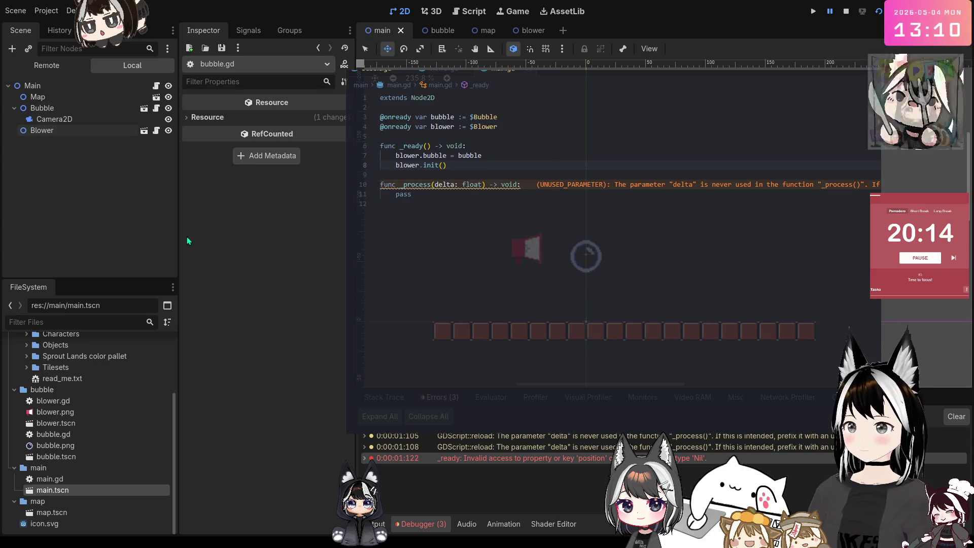
key(F5)
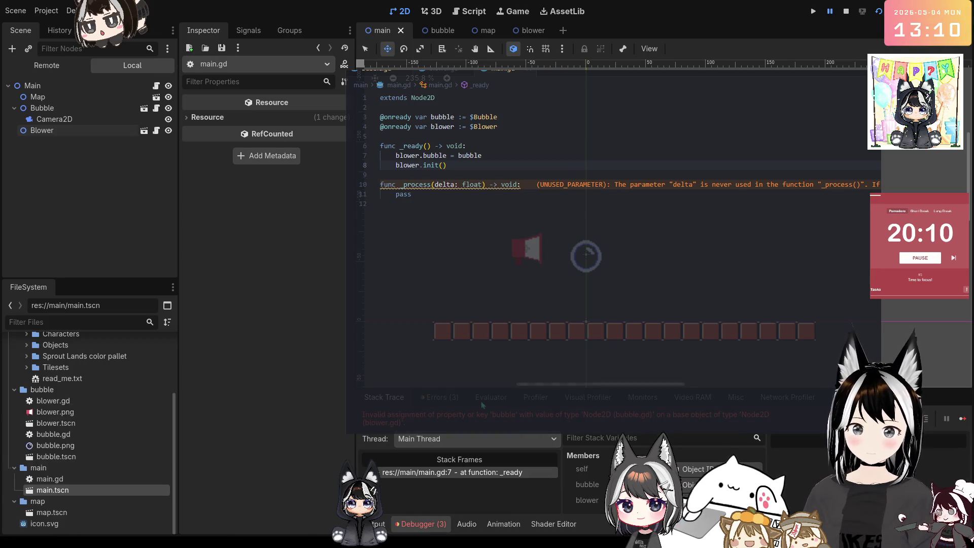
Step: Follow the runtime error to main.gd line 7's bubble assignment, then switch to bubble.gd
click(439, 397)
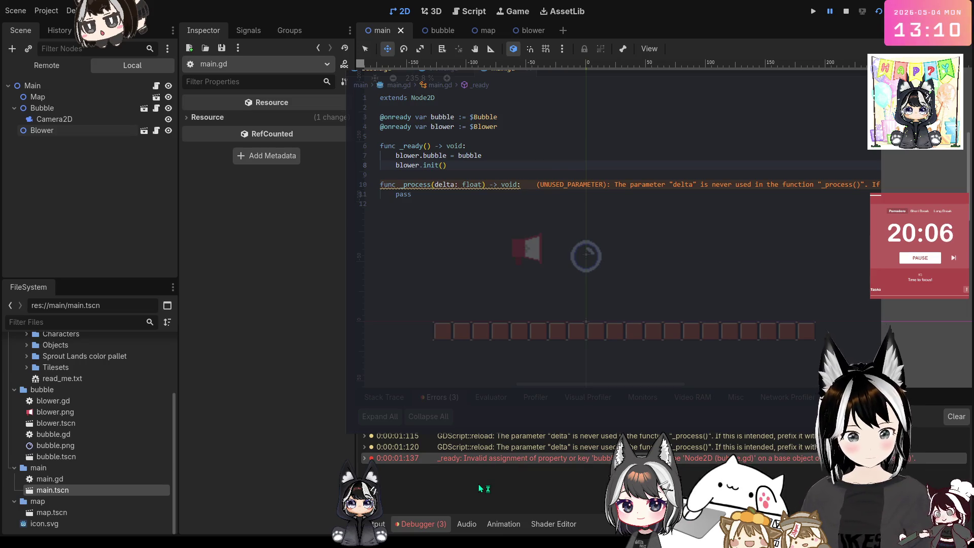
double_click(487, 458)
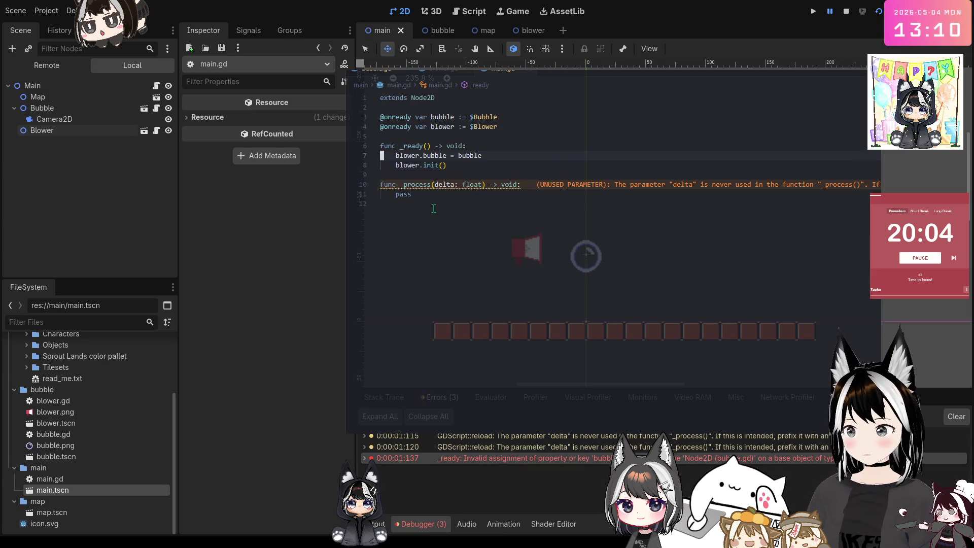
click(455, 155)
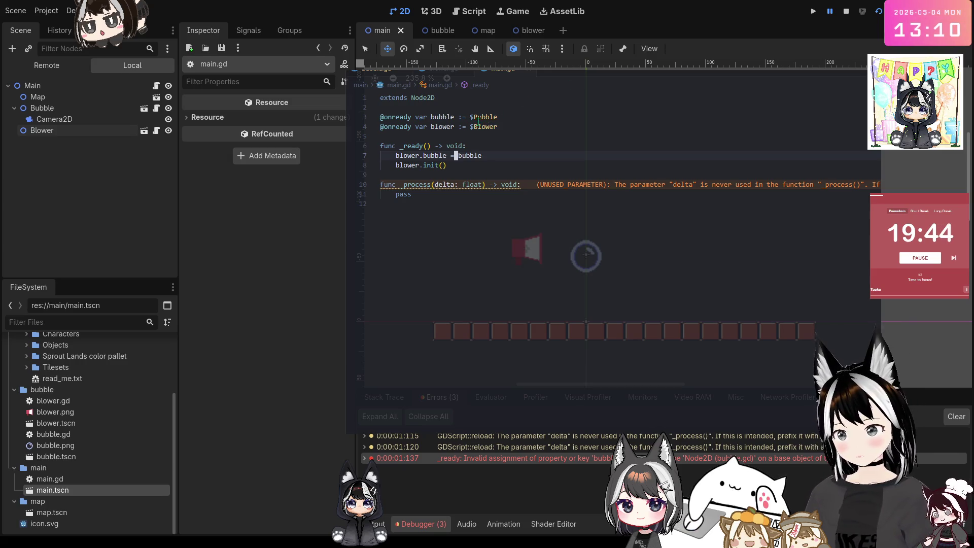
mouse_move(453, 119)
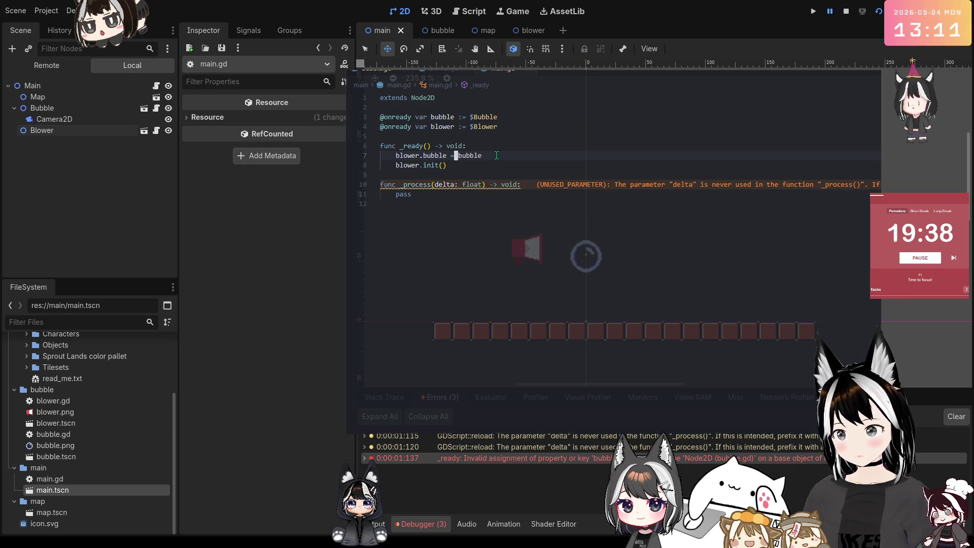
click(461, 73)
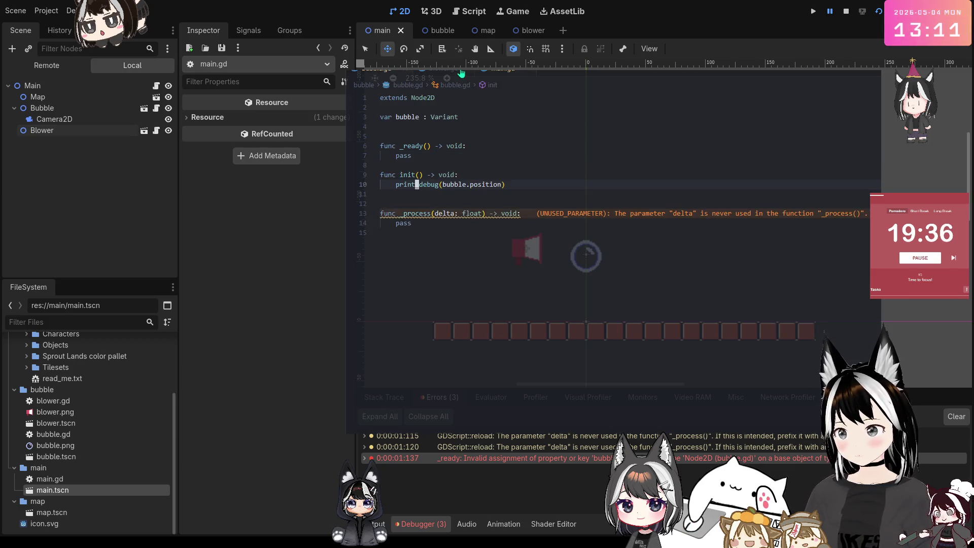
Step: Rename the bubble variable to bubble_node, including the print_debug(bubble_node.position) call
double_click(407, 117)
text(_node)
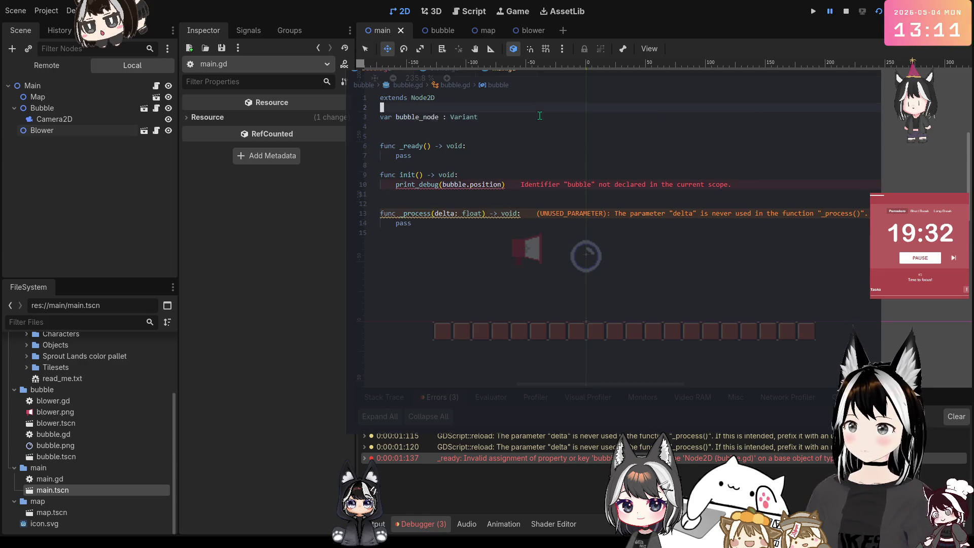
key(Down)
key(Down)
key(Down)
key(Right)
key(Right)
key(Right)
text(_)
key(Return)
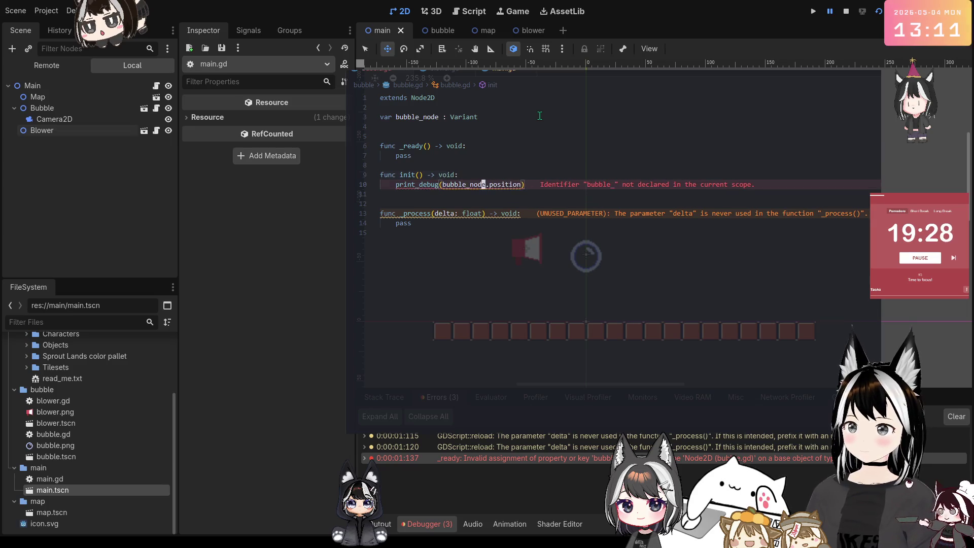
Step: Review blower.gd's _process, then cut the bubble_node variable and init() block from bubble.gd
click(440, 79)
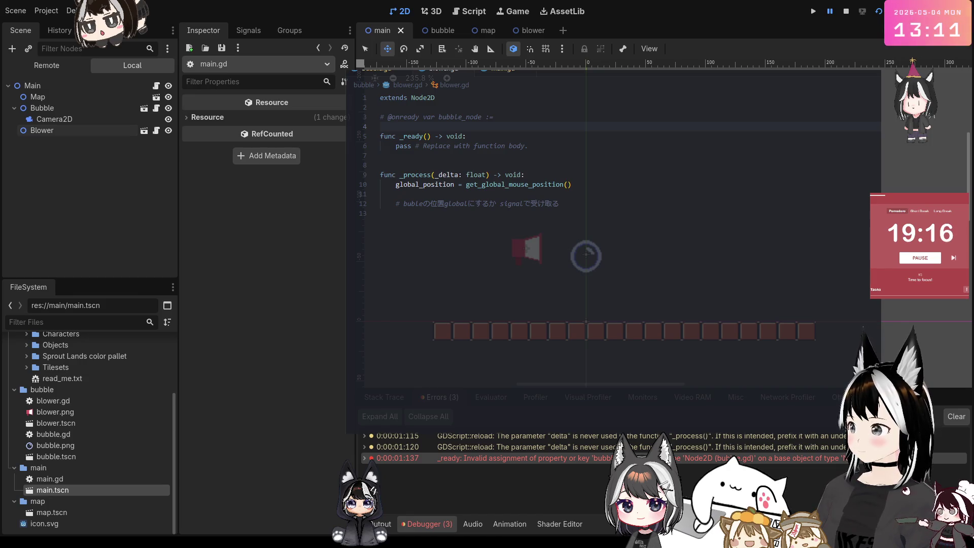
click(538, 184)
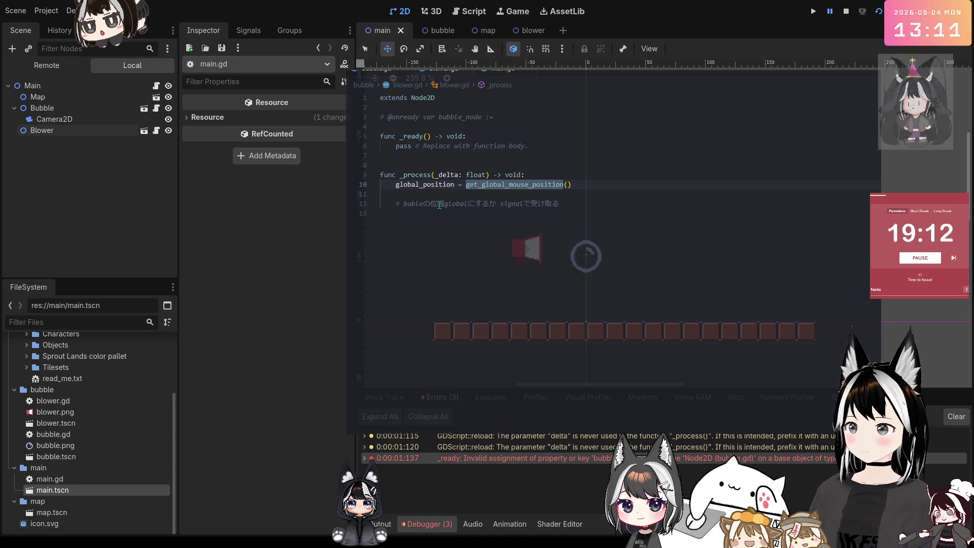
click(543, 160)
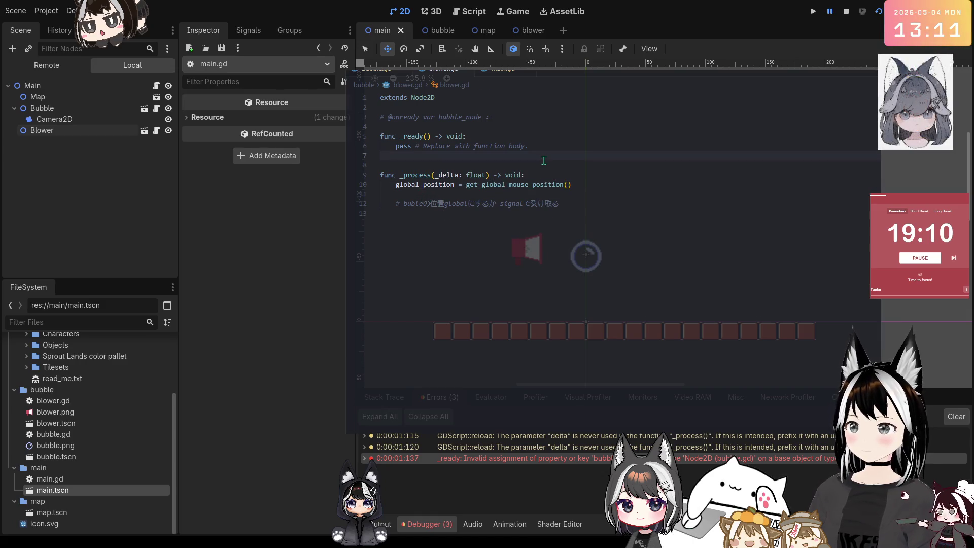
key(Down)
key(Down)
key(Down)
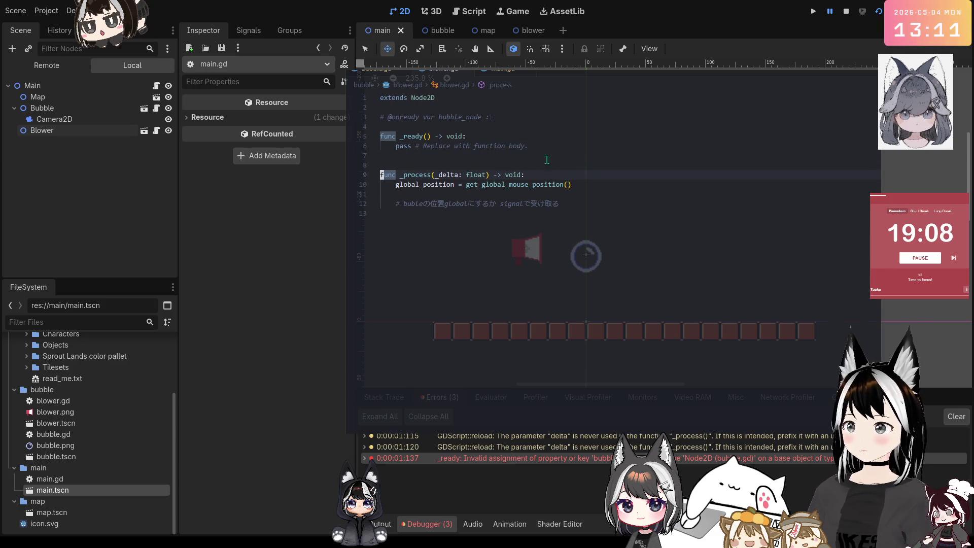
key(alt+Left)
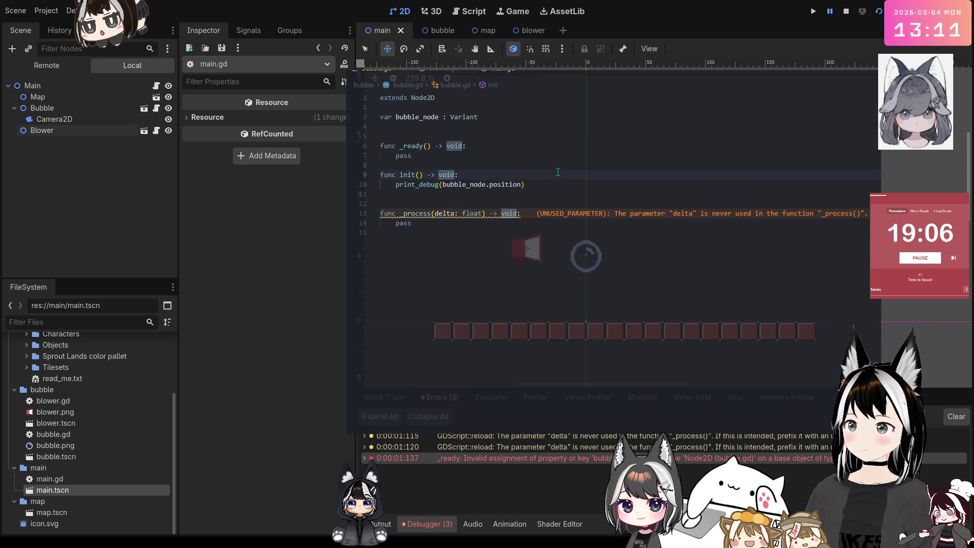
key(Up)
key(Up)
key(ctrl+x)
key(Down)
key(Down)
key(Down)
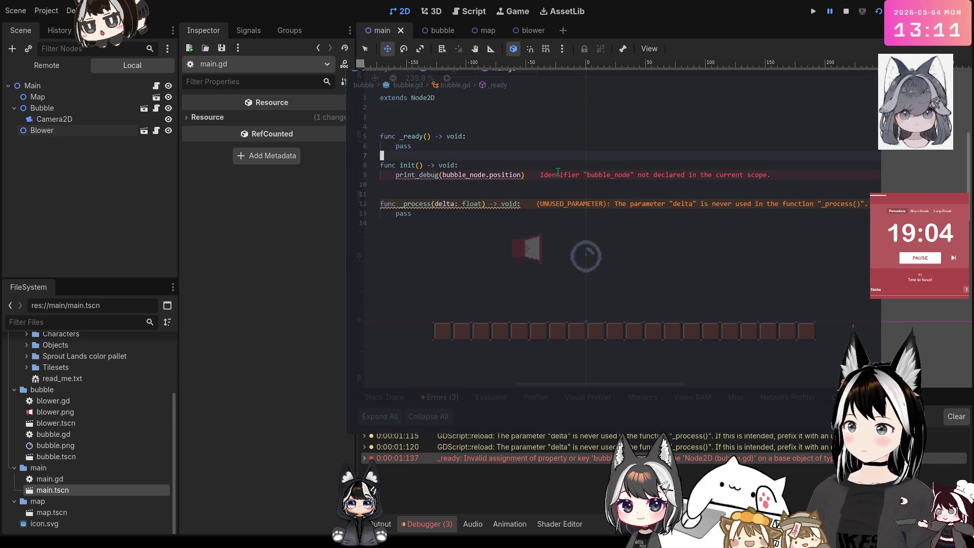
key(ctrl+v)
key(shift+Down)
key(shift+Down)
key(shift+End)
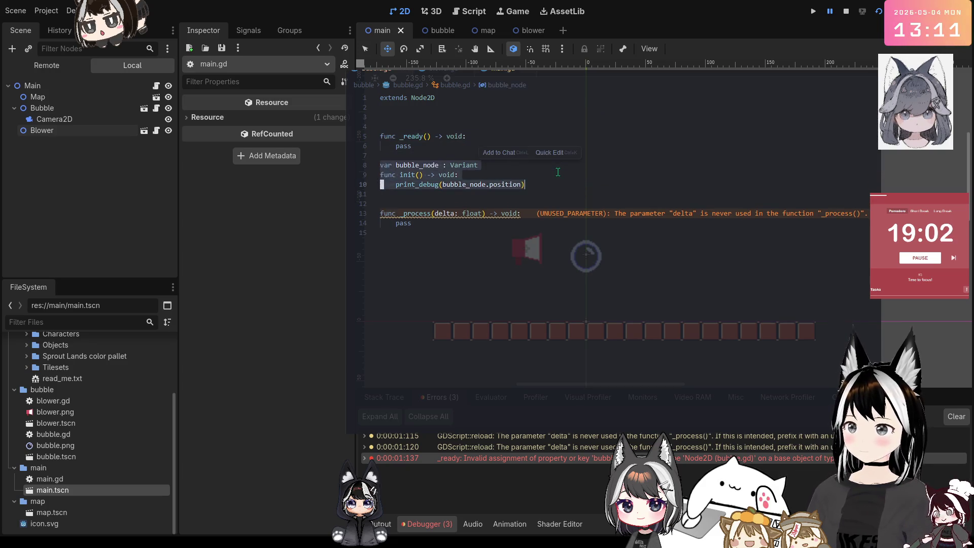
key(ctrl+x)
Step: Paste the variable and init() into blower.gd, replacing the commented-out onready line
key(ctrl+p)
text(blower)
key(Return)
key(Up)
key(Up)
key(Up)
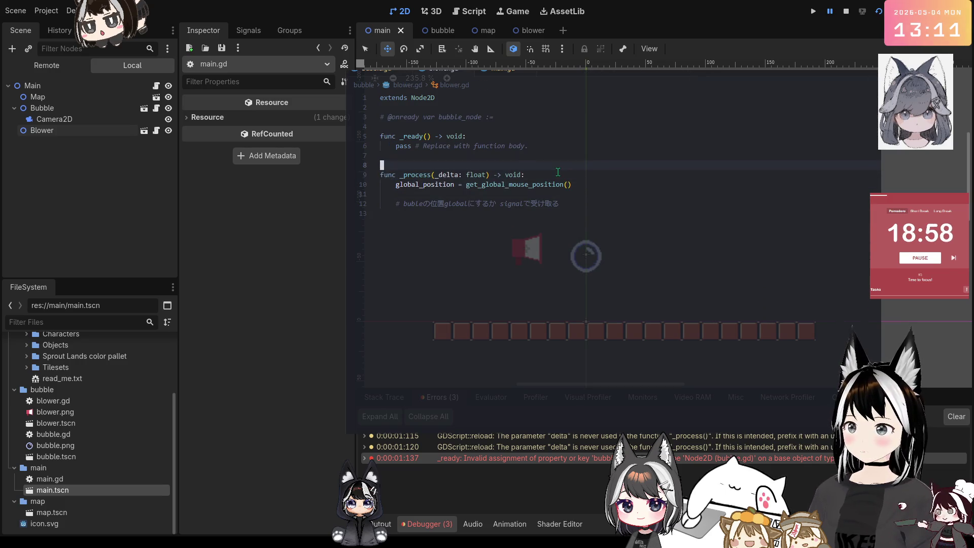
key(ctrl+v)
key(ctrl+shift+k)
key(Return)
Step: Move init() below _ready in blower.gd and rerun the game
key(shift+Down)
key(shift+End)
key(ctrl+x)
key(Down)
key(Down)
key(Down)
key(ctrl+v)
key(Up)
key(Up)
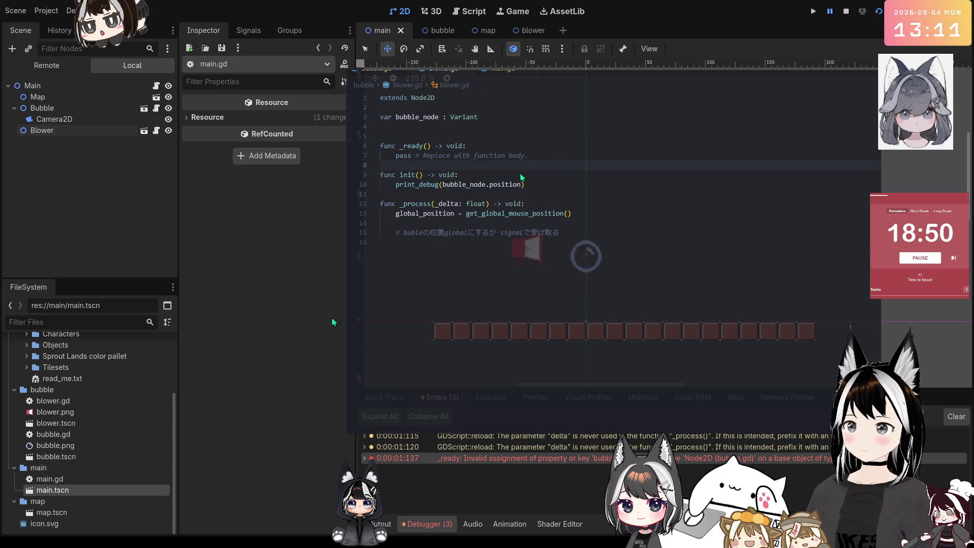
key(F5)
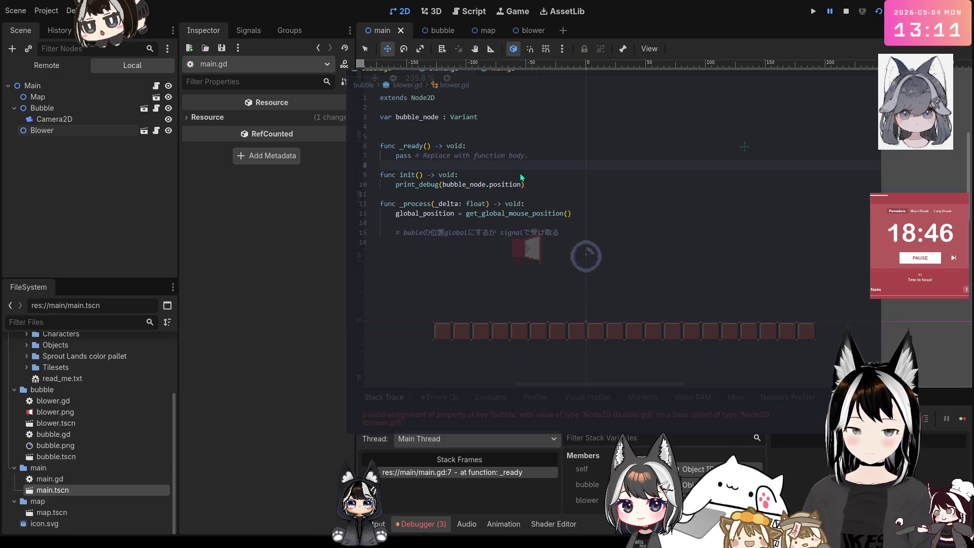
Step: Jump to the error at main.gd line 7, change blower.bubble to blower.bubble_node, and rerun
click(437, 398)
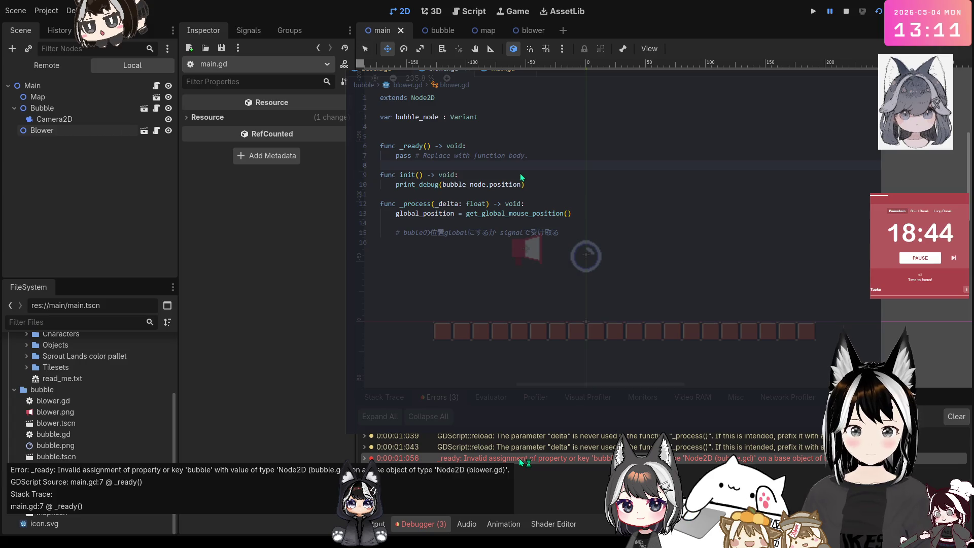
double_click(521, 459)
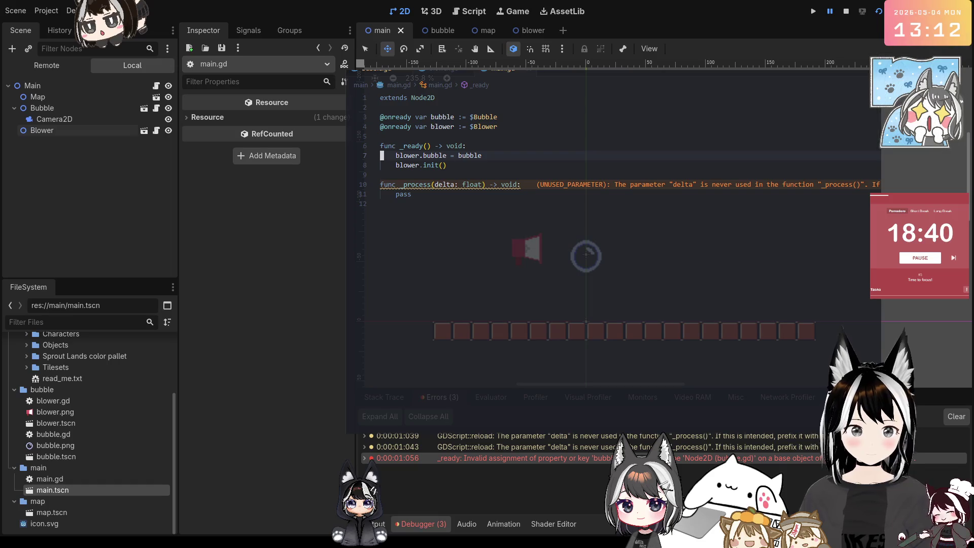
click(459, 166)
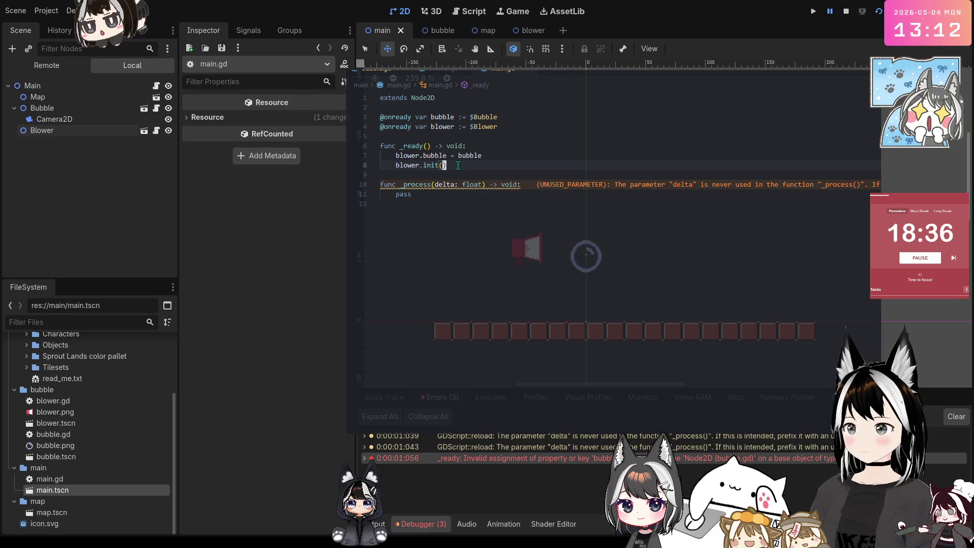
key(Up)
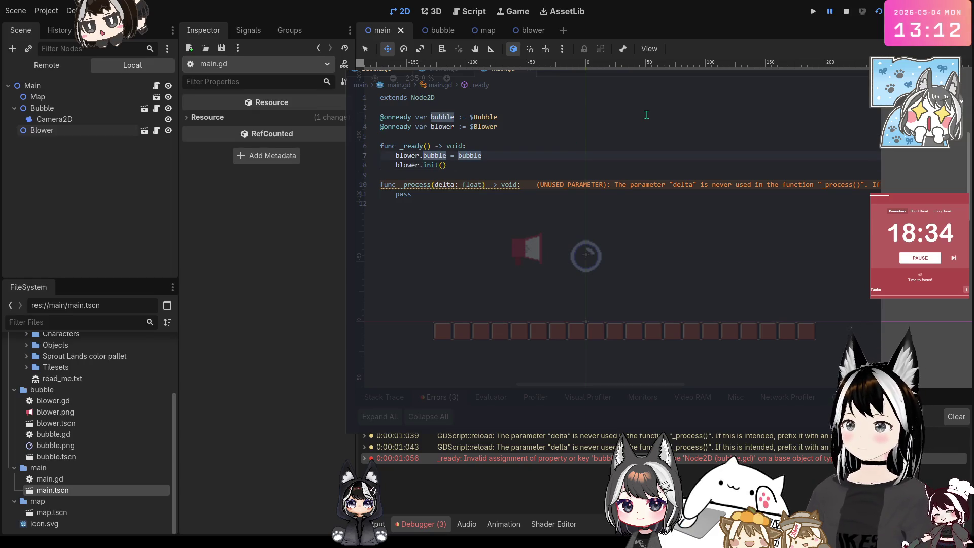
text(_nod)
key(Return)
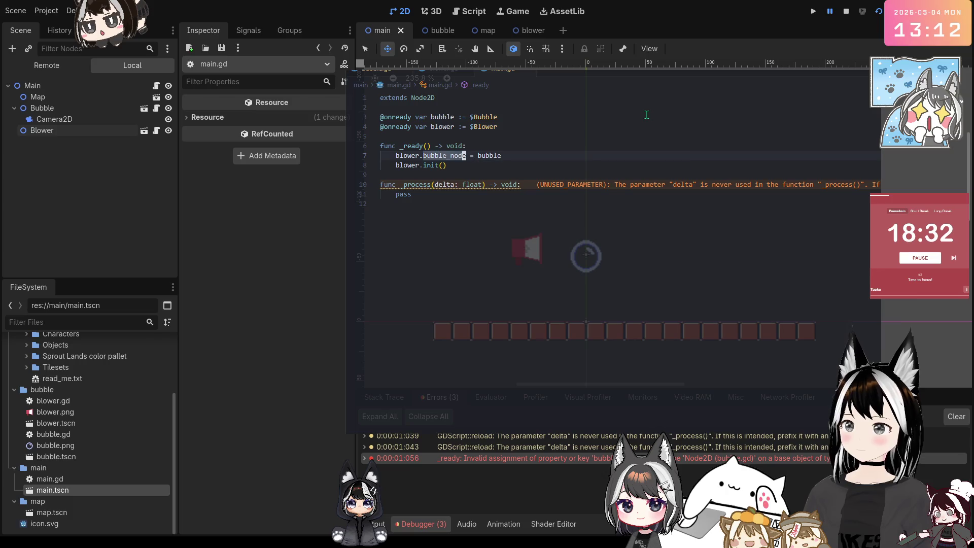
key(Up)
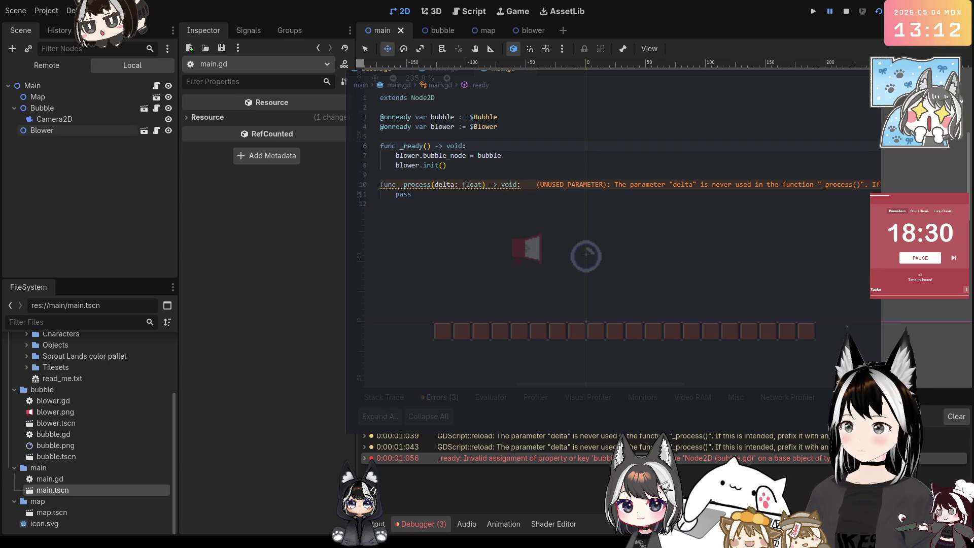
key(F5)
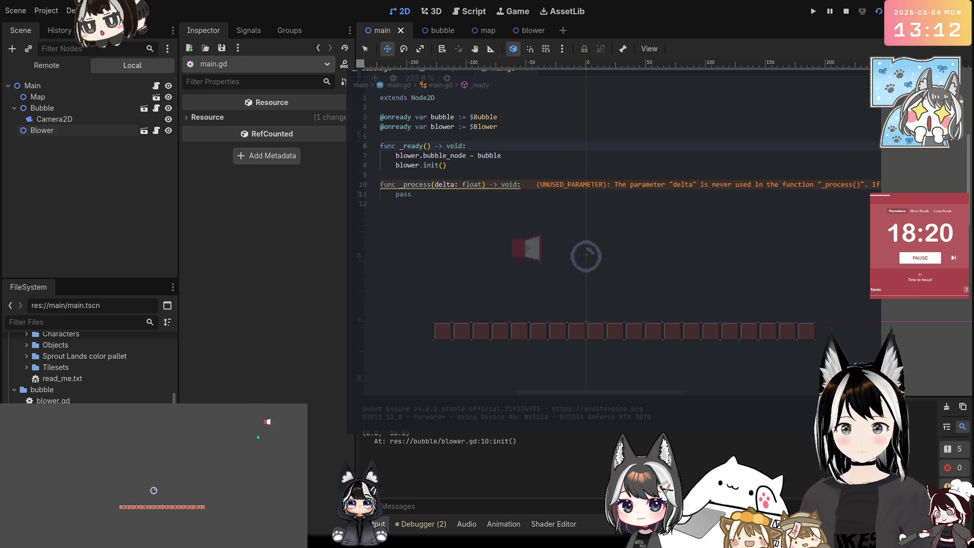
Step: Stop the game and remove the Japanese comment line from blower.gd
key(F8)
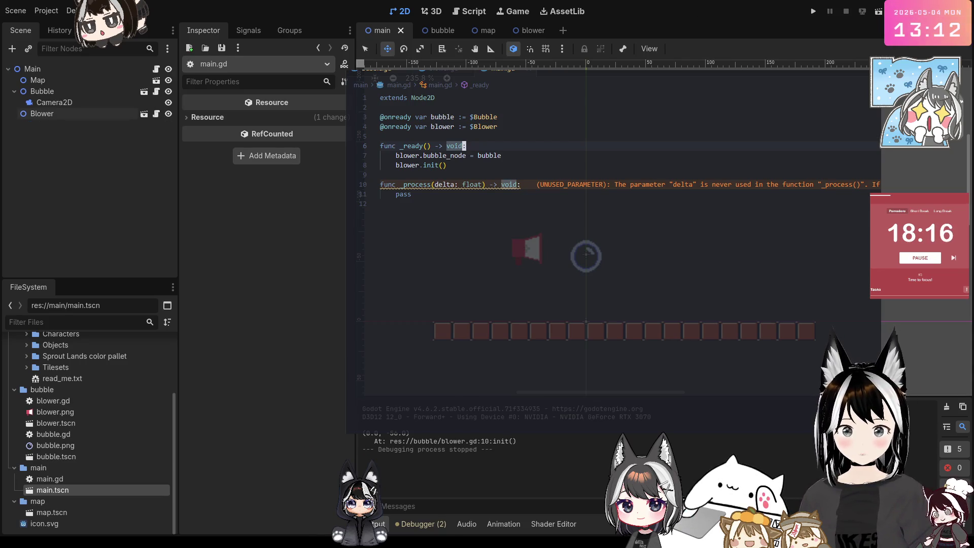
double_click(444, 184)
key(alt+Left)
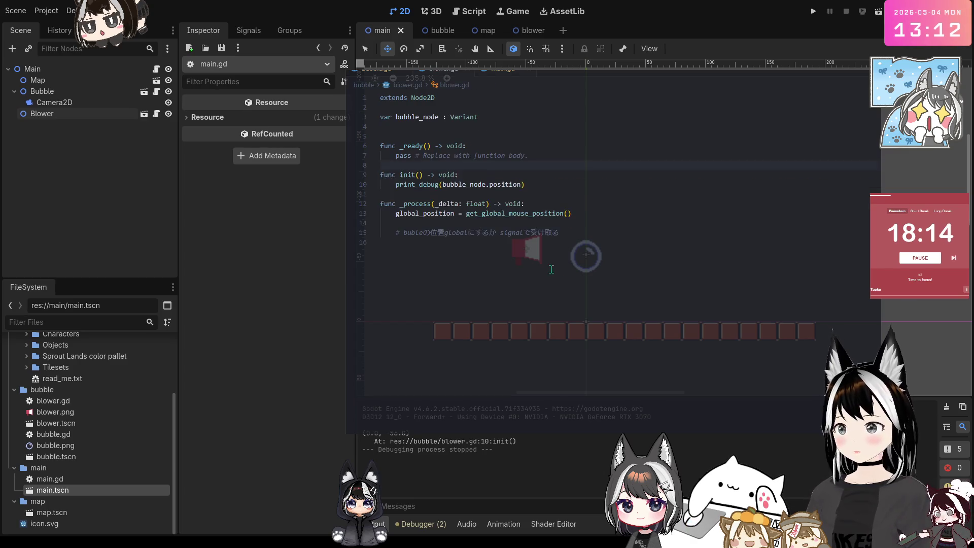
key(Down)
key(Down)
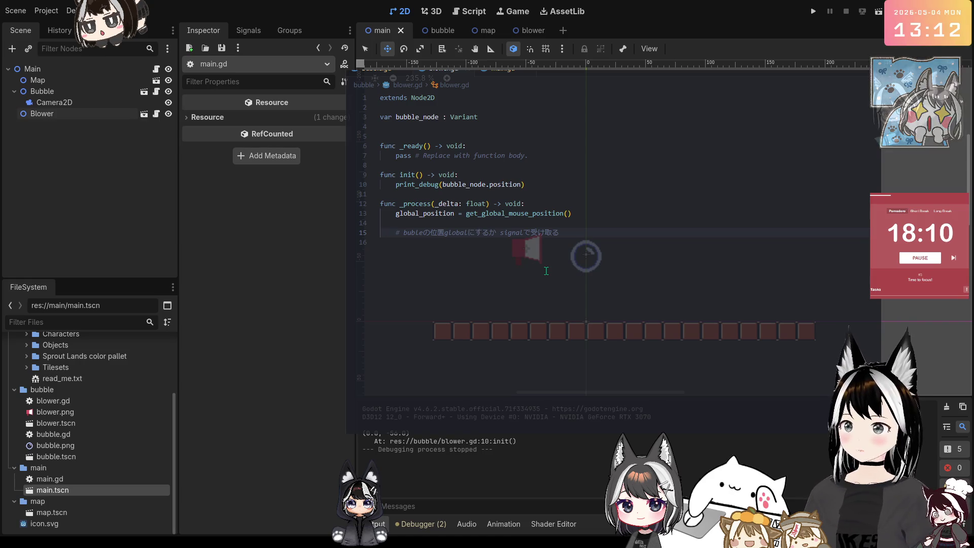
key(ctrl+z)
key(Up)
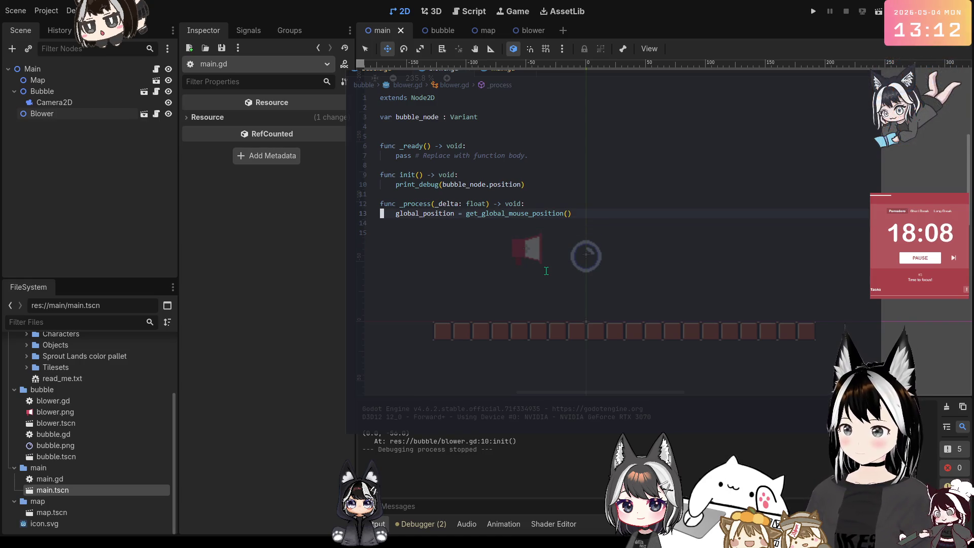
Step: Add an indented look_at(get_global_mouse_position()) line below the global_position line in _process
key(ctrl+z)
key(ctrl+z)
key(ctrl+z)
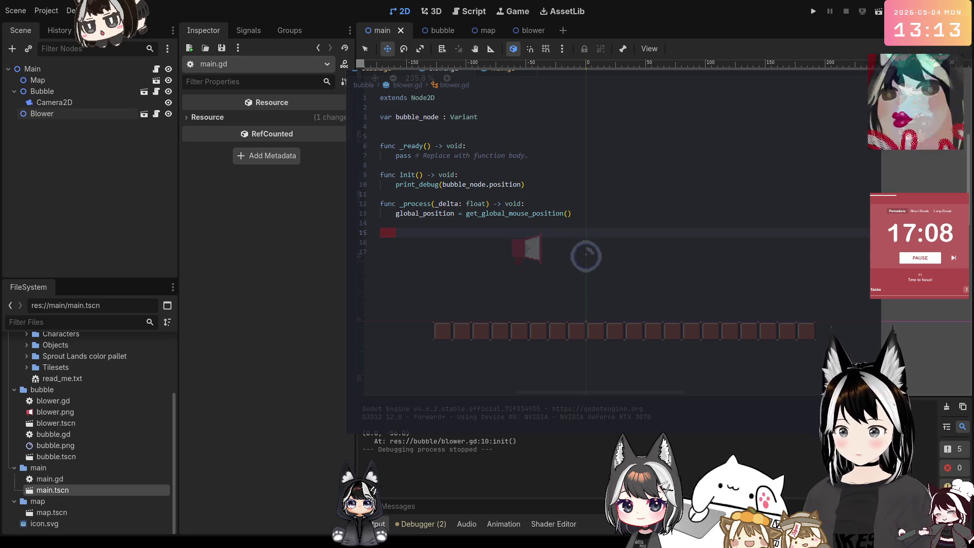
click(650, 239)
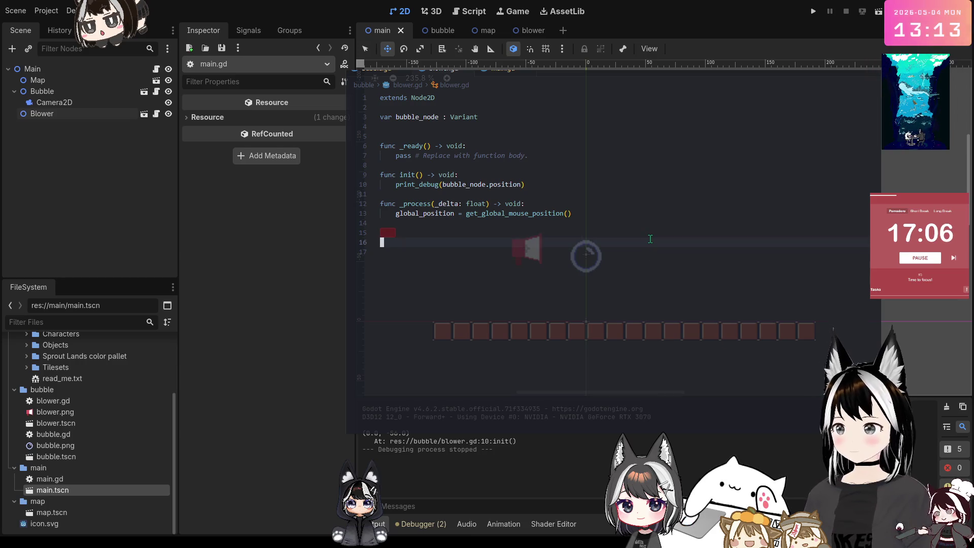
key(Up)
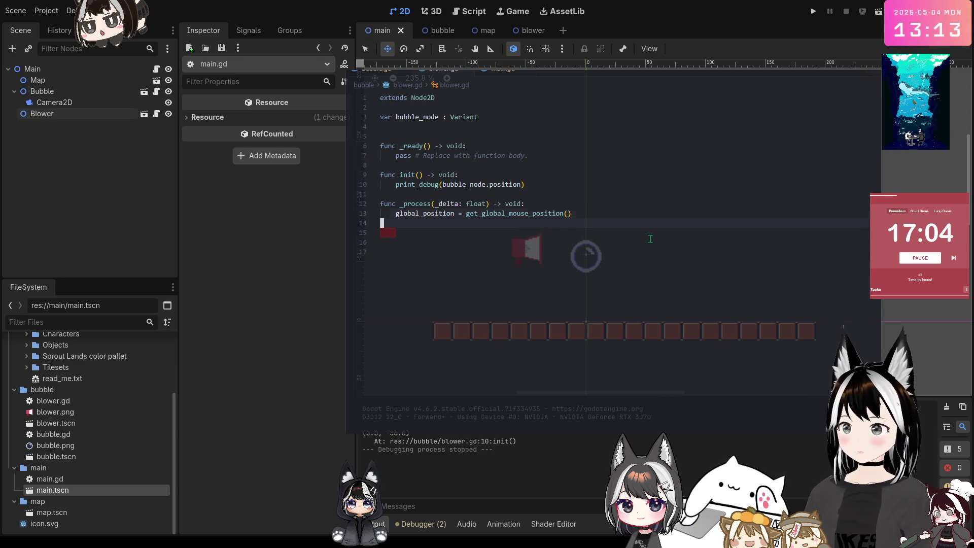
key(Tab)
text(look_at(get_global_mouse_position())
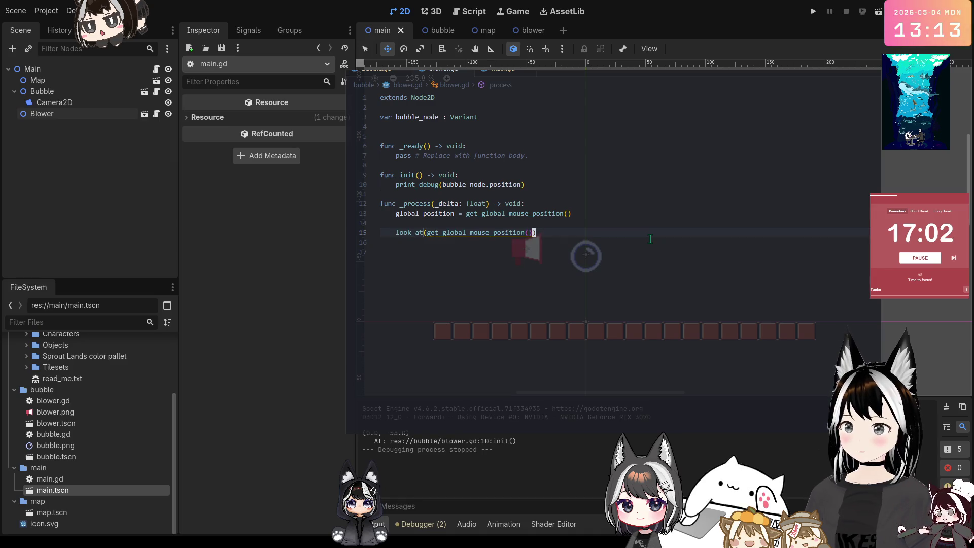
Step: Test-run the game, stop it, and delete get_global_mouse_position() from the look_at call
key(F6)
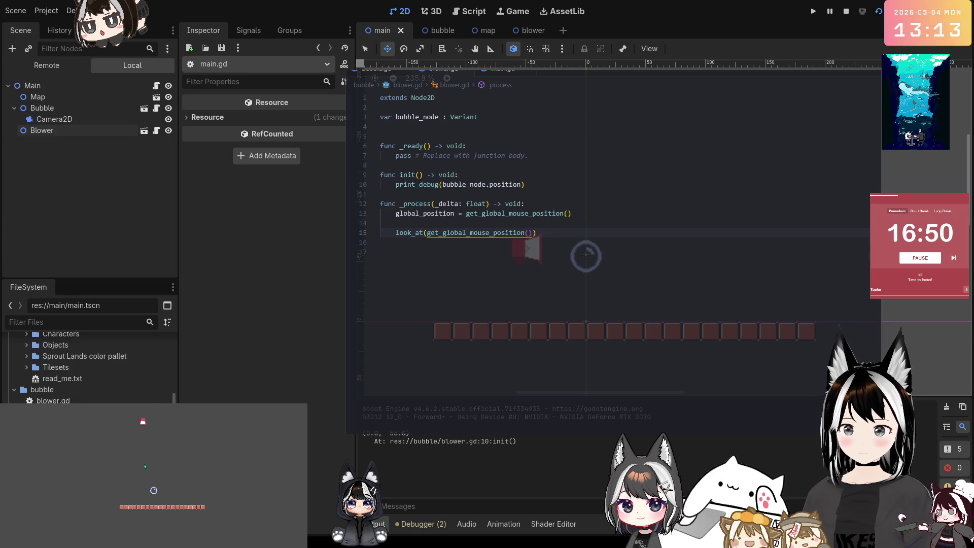
key(F8)
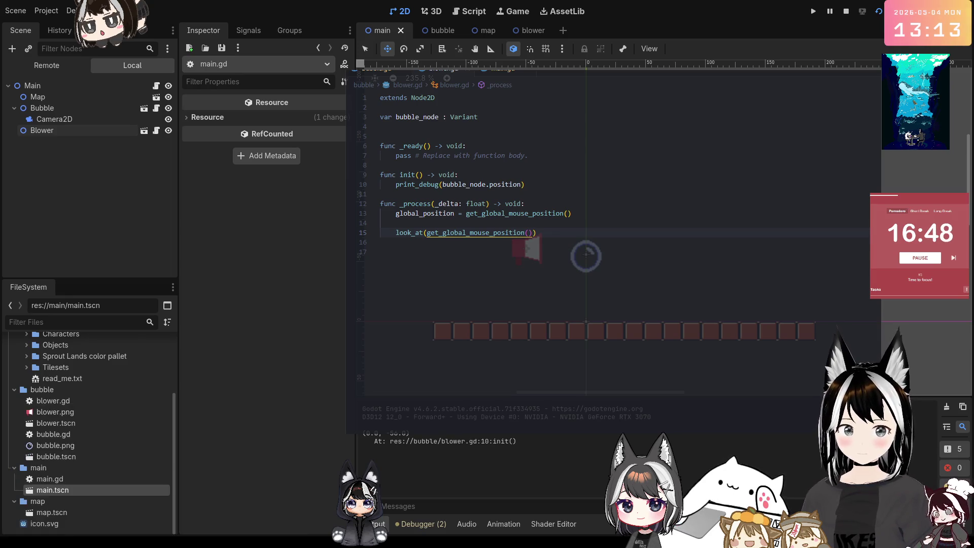
key(Left)
key(Left)
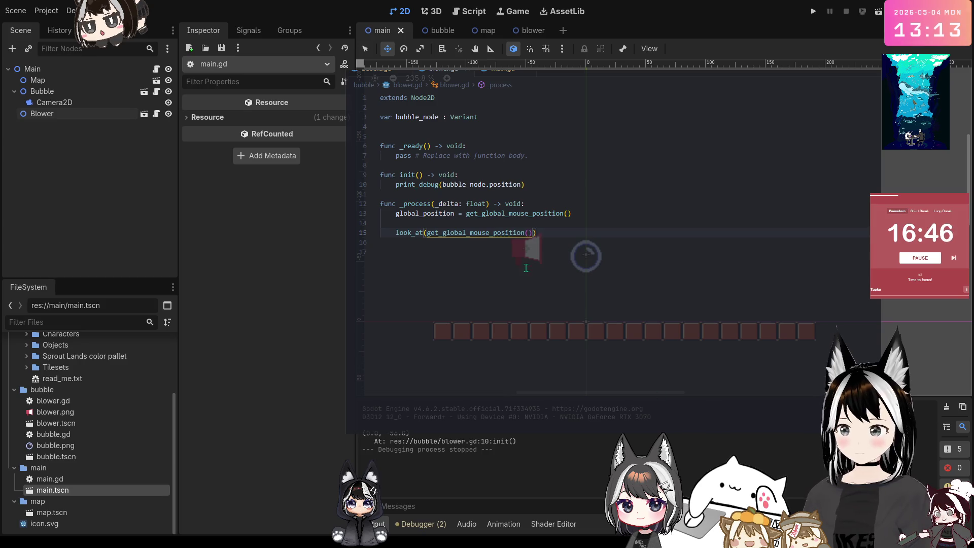
key(ctrl+shift+Left)
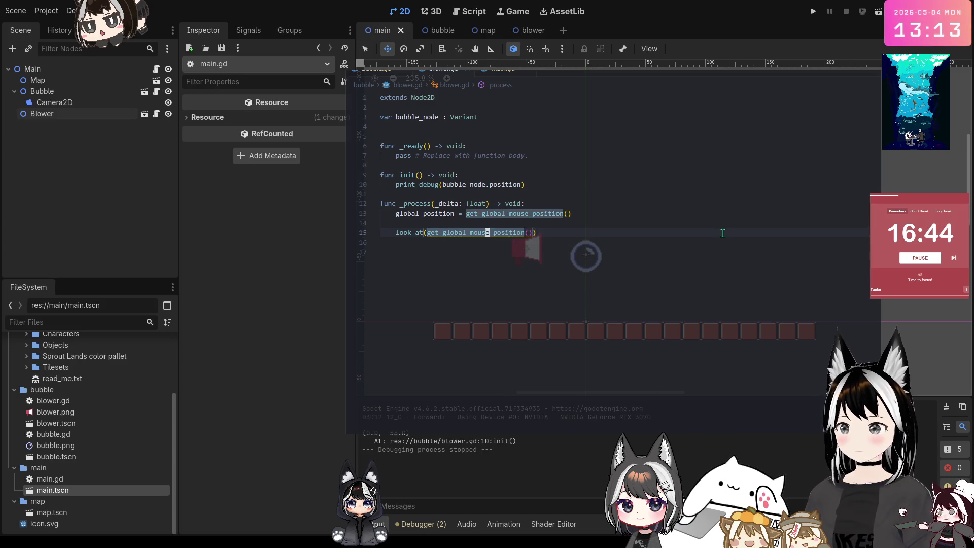
key(BackSpace)
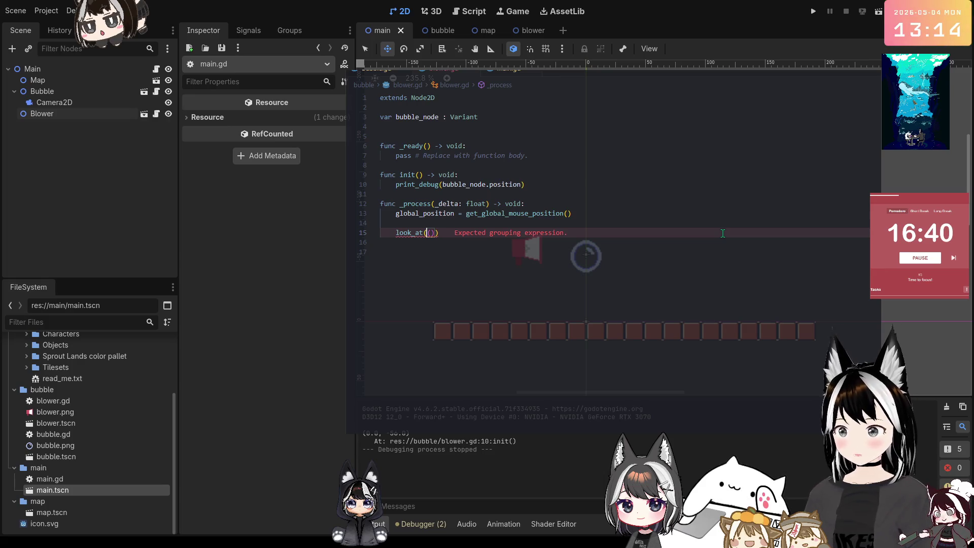
Step: Change the look_at argument to bubble_node.global_position and run the game
text(bubble_node.)
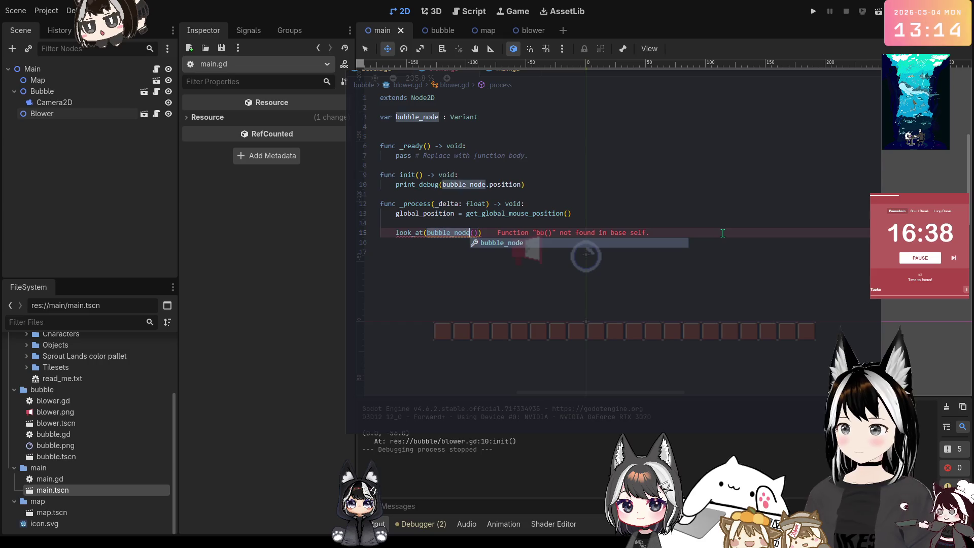
text(po)
key(Return)
key(Up)
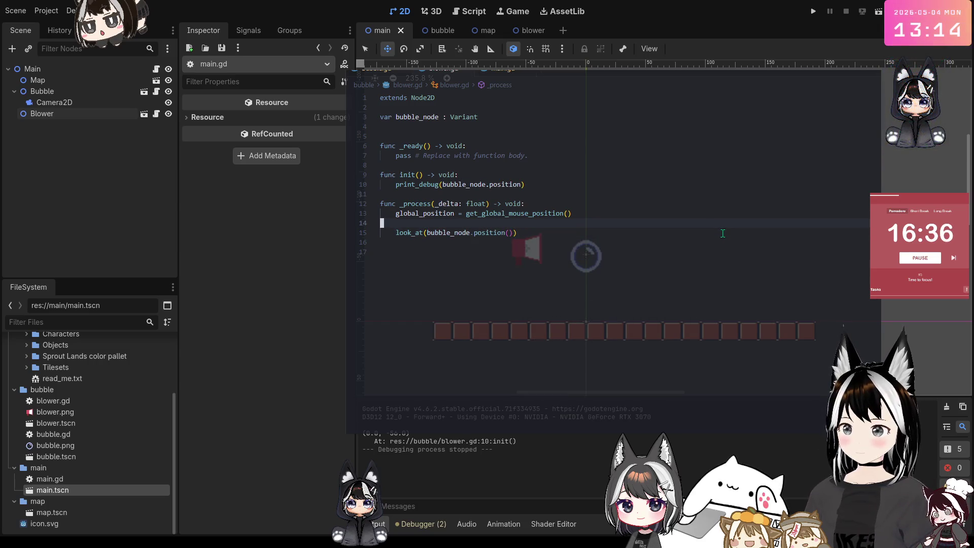
key(Down)
key(ctrl+Right)
key(ctrl+Right)
key(ctrl+Right)
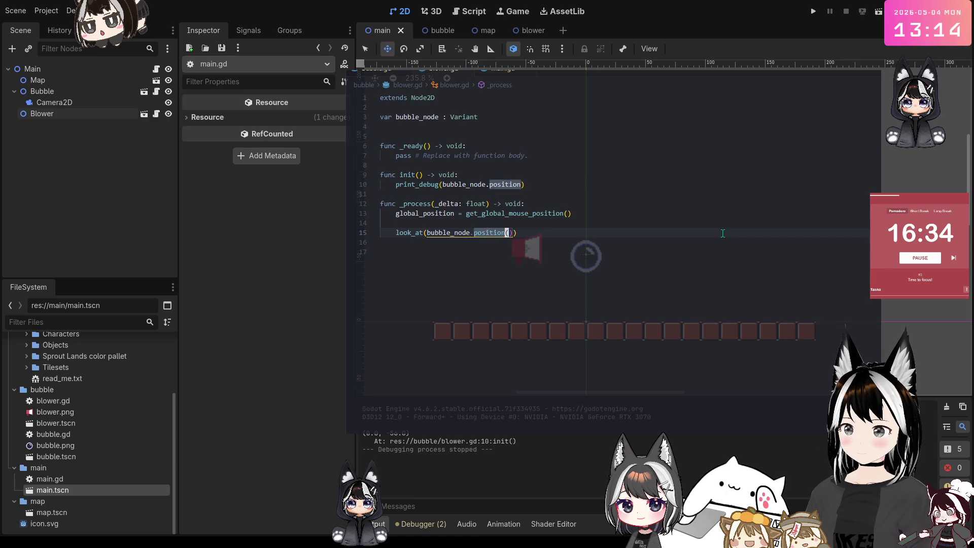
key(Right)
key(BackSpace)
key(ctrl+Left)
text(global_)
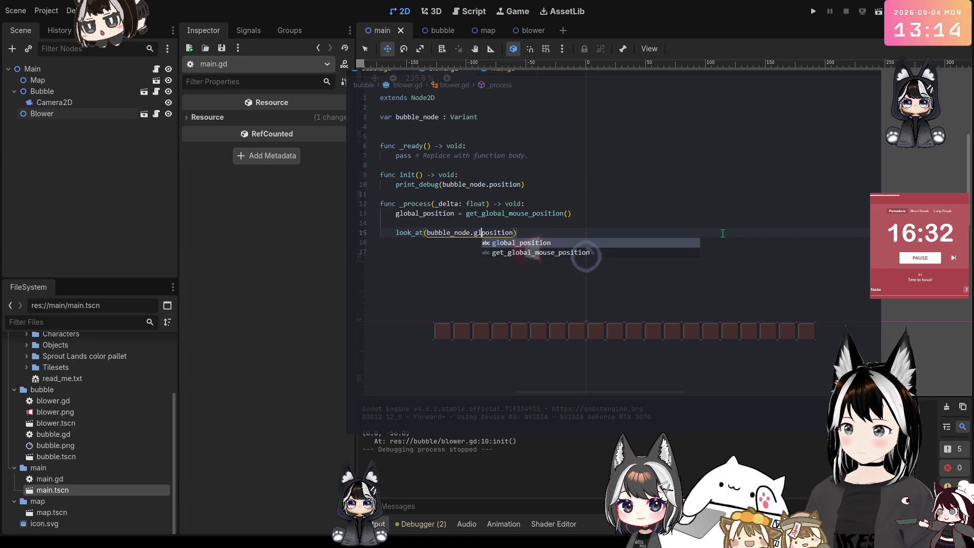
key(Escape)
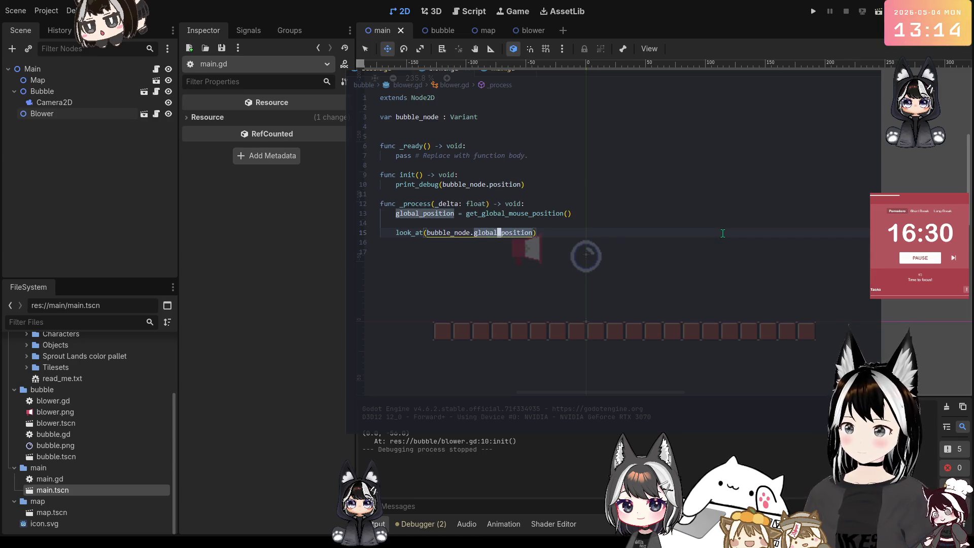
key(End)
key(F5)
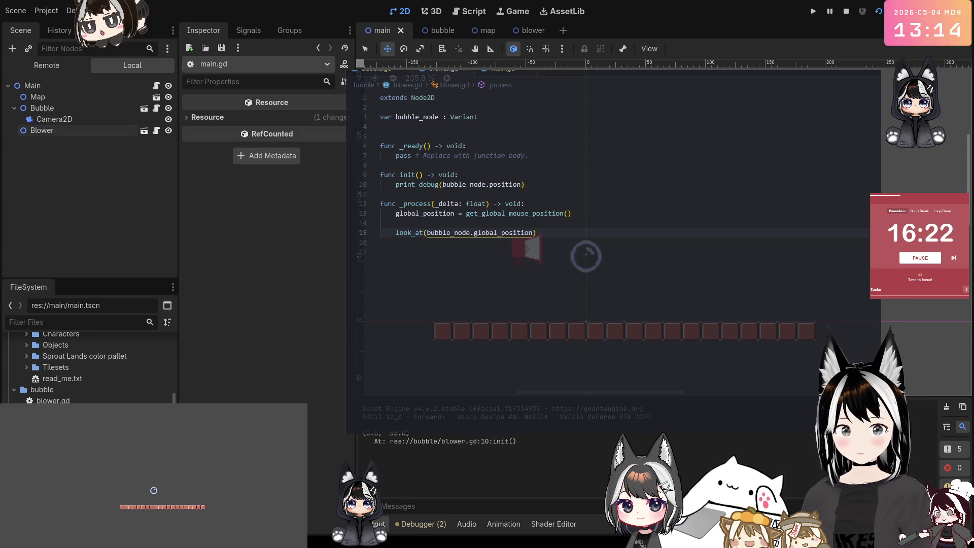
Step: Stop the test run and select the Bubble node in the Scene dock
key(F8)
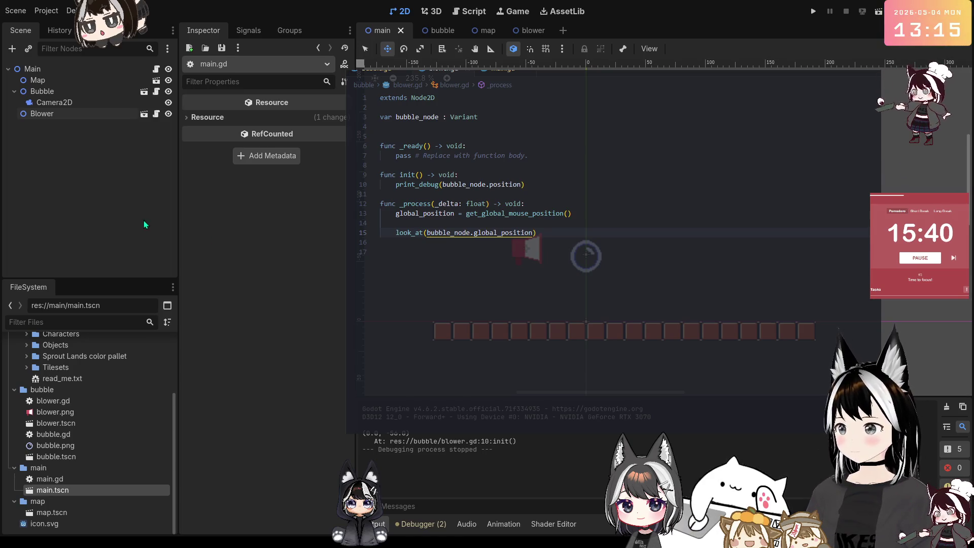
click(80, 90)
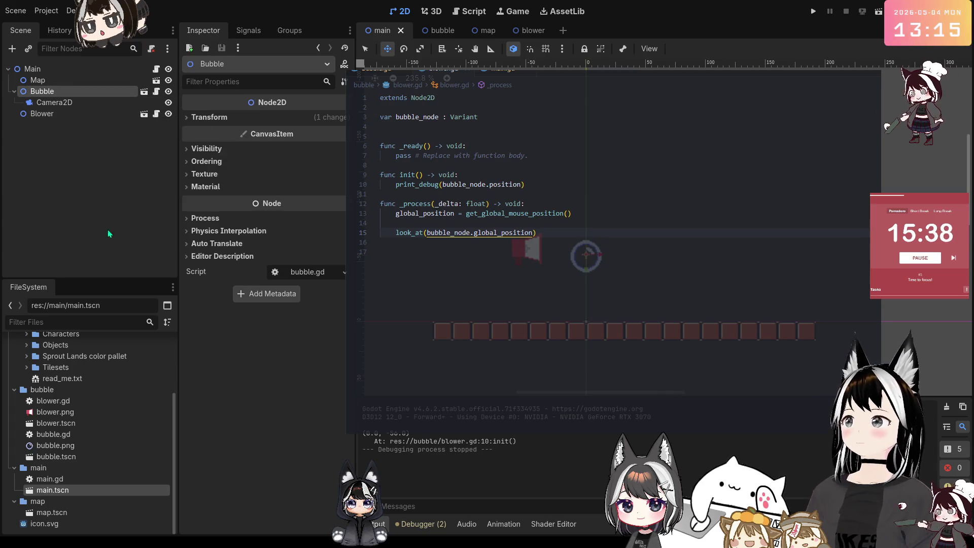
Step: Select the Bubble node and open its bubble.gd script
click(70, 101)
click(71, 90)
click(72, 147)
click(82, 89)
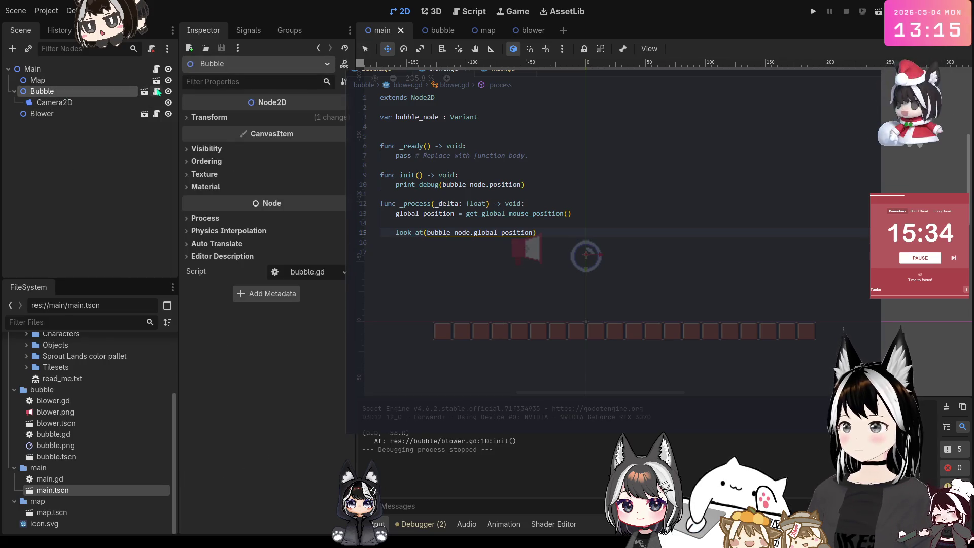
click(87, 234)
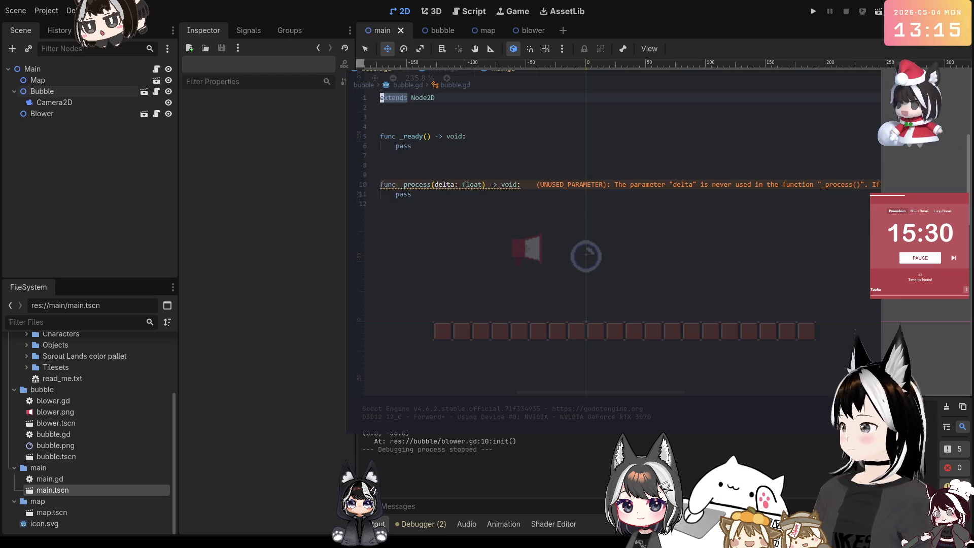
Step: Delete the extra blank lines above _process and _ready, then add two blank lines above _ready
click(667, 217)
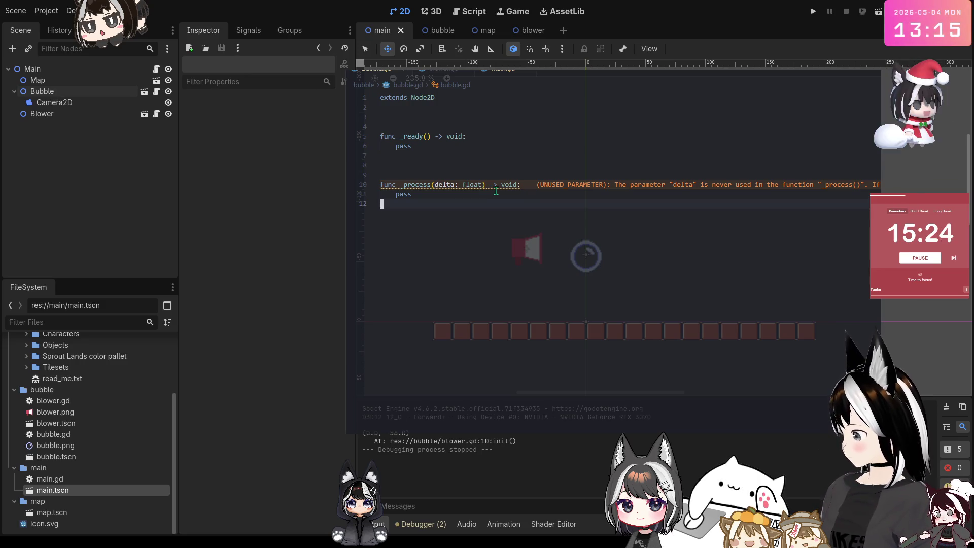
key(Up)
key(Up)
key(Up)
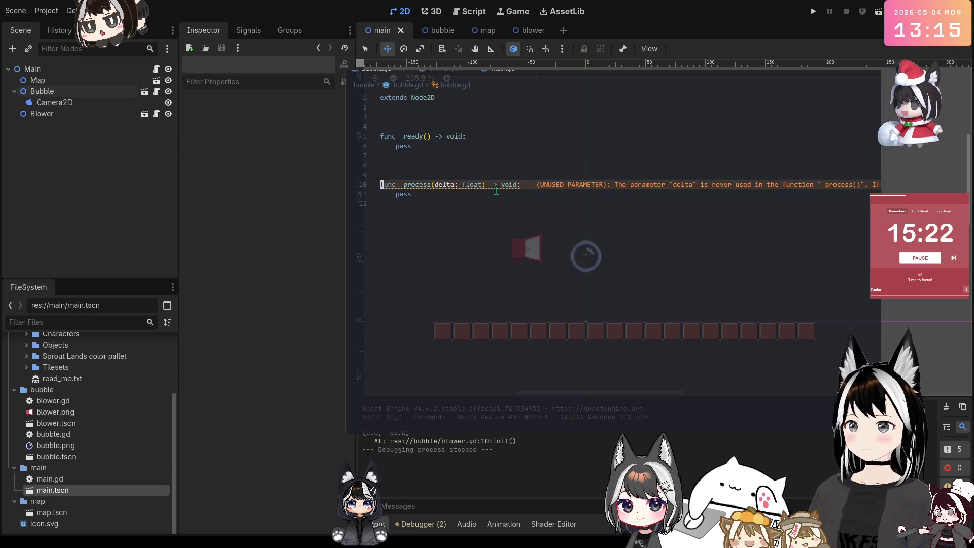
key(BackSpace)
key(BackSpace)
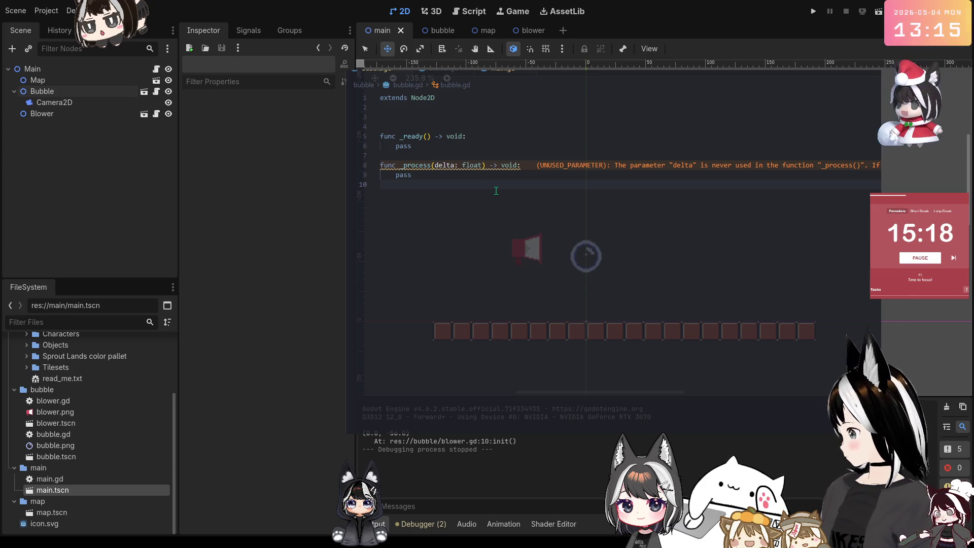
key(Up)
key(Up)
key(Up)
key(Delete)
key(Delete)
key(Down)
key(Down)
key(Down)
key(Down)
key(Down)
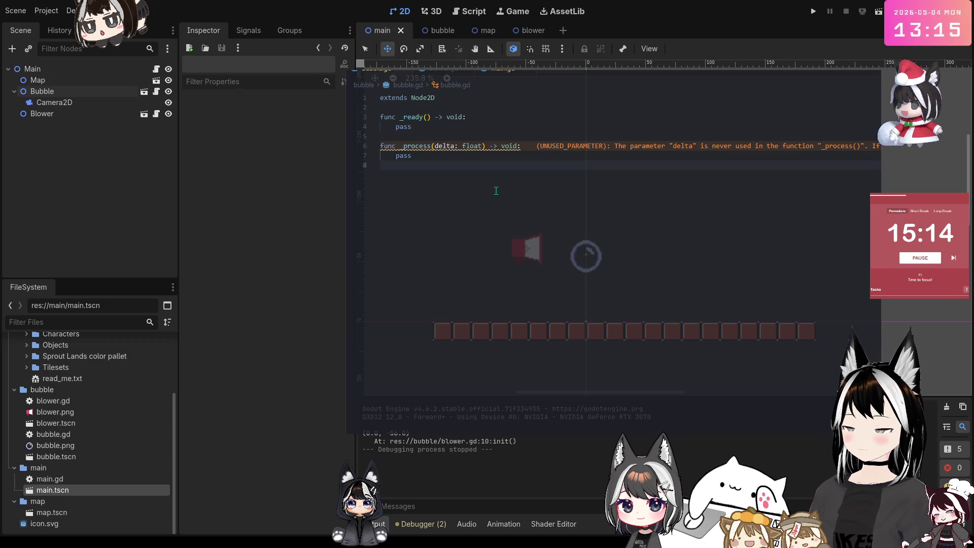
key(Up)
key(Up)
key(Return)
key(Return)
key(Return)
key(Up)
key(Up)
key(Up)
key(Return)
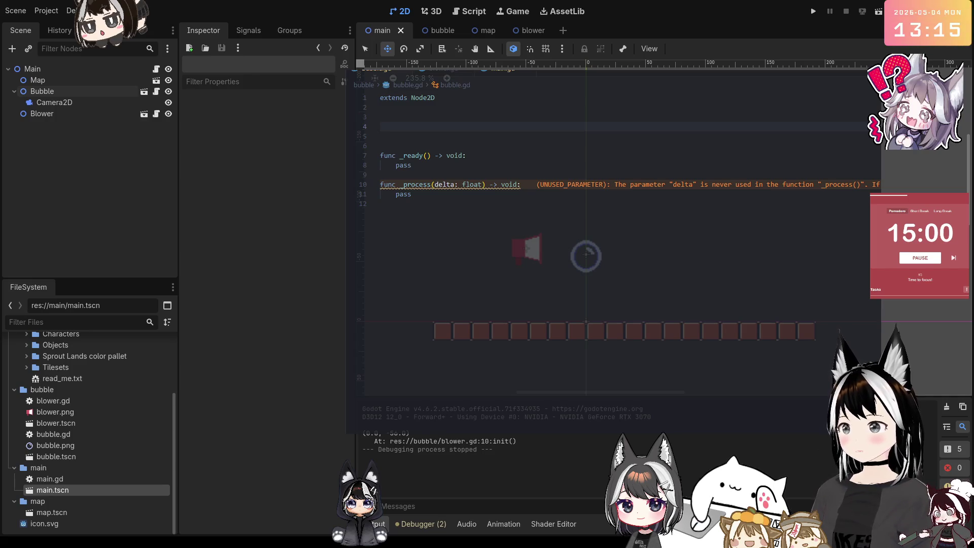
click(122, 91)
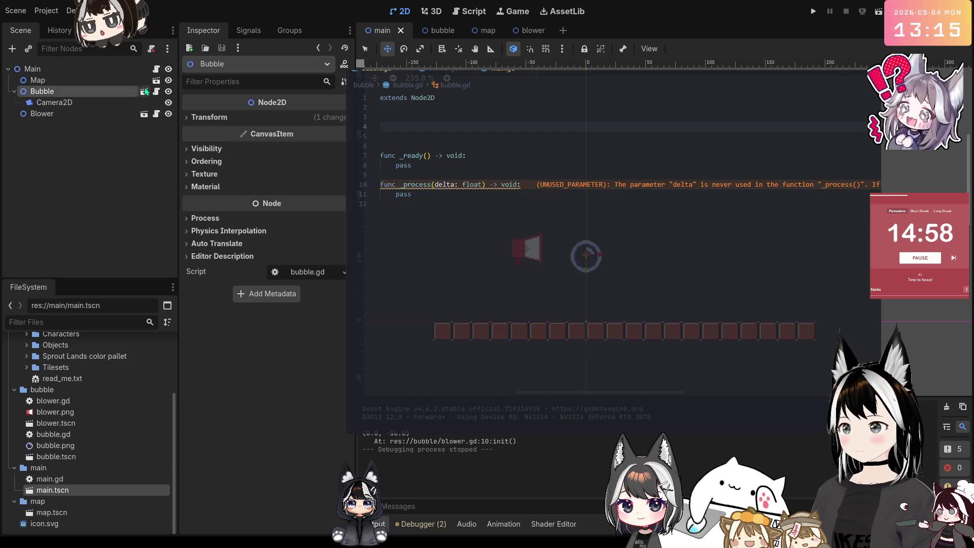
Step: In the bubble scene, create a CharacterBody2D node and make it the scene root above Bubble
click(144, 91)
click(91, 69)
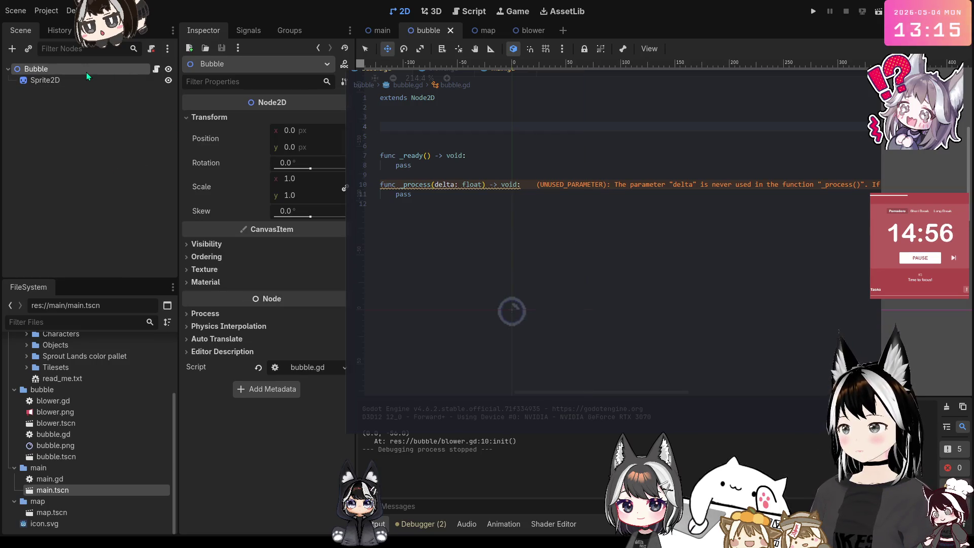
click(65, 80)
key(ctrl+a)
text(b)
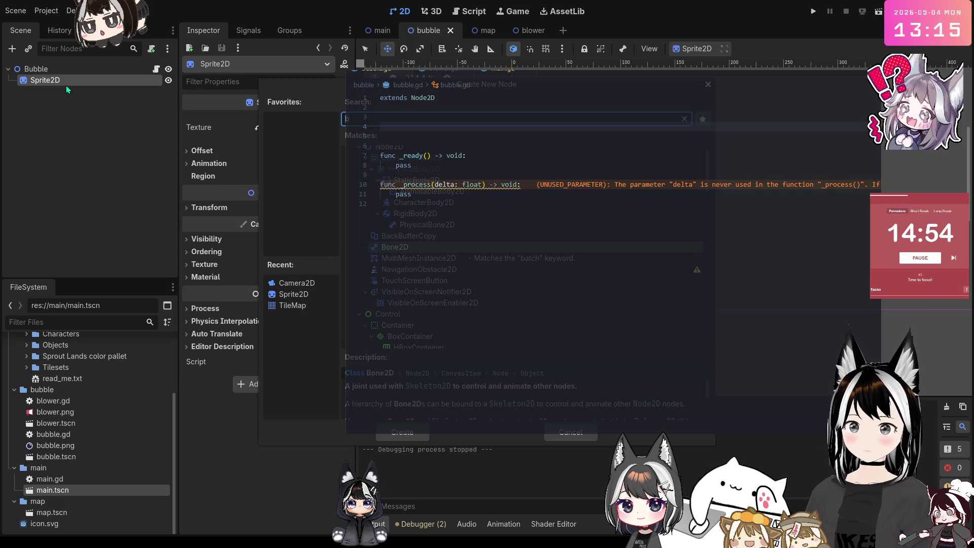
text(character)
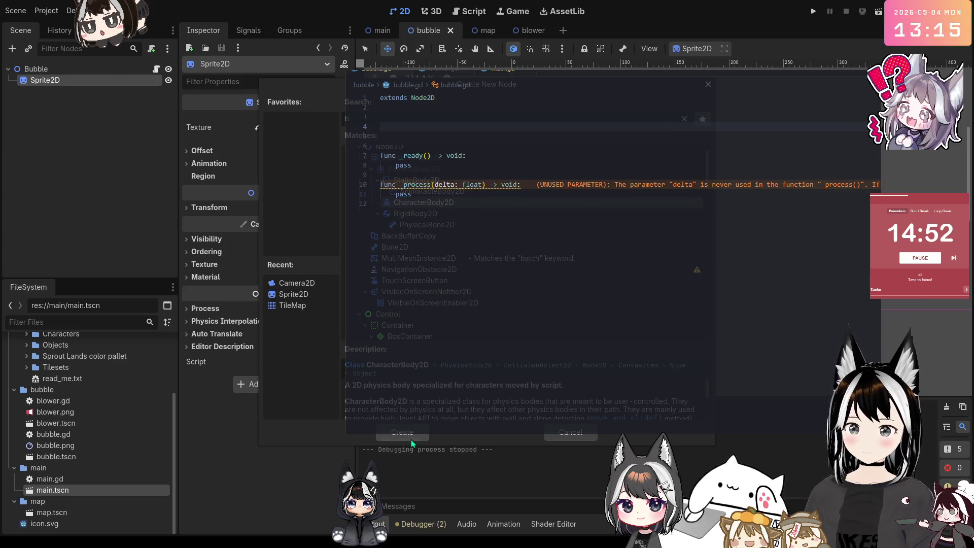
key(Return)
right_click(51, 92)
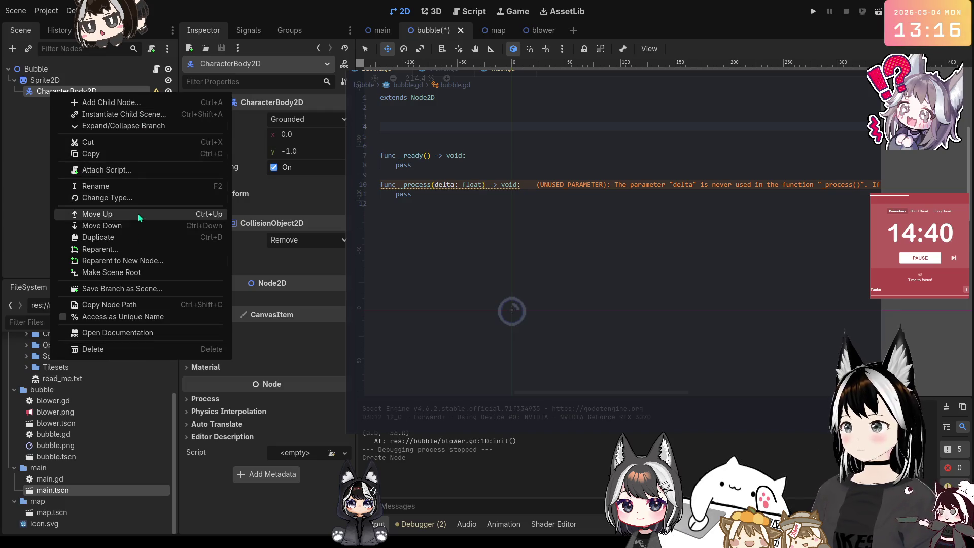
click(131, 272)
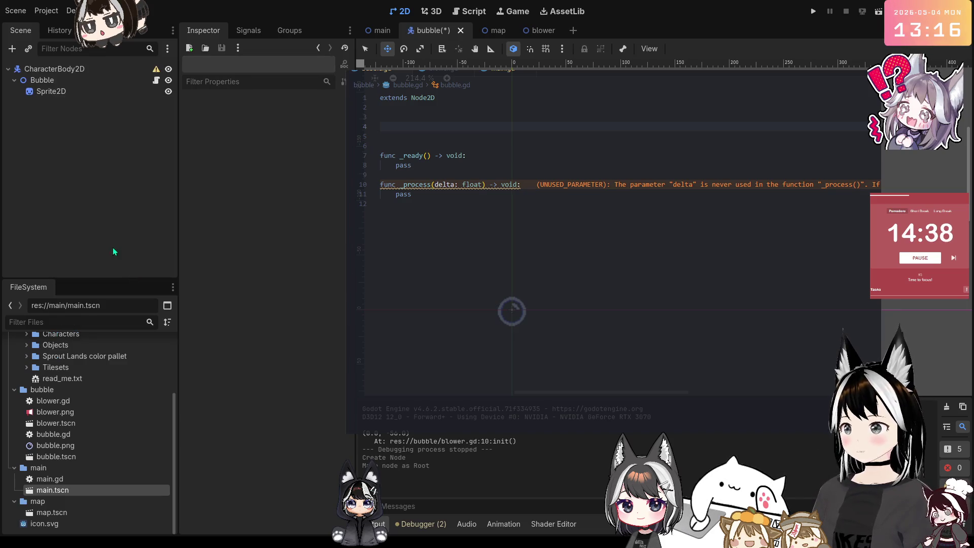
Step: Keep the Grounded motion mode and rearrange Sprite2D back as a sibling of the Bubble node
click(306, 115)
click(299, 135)
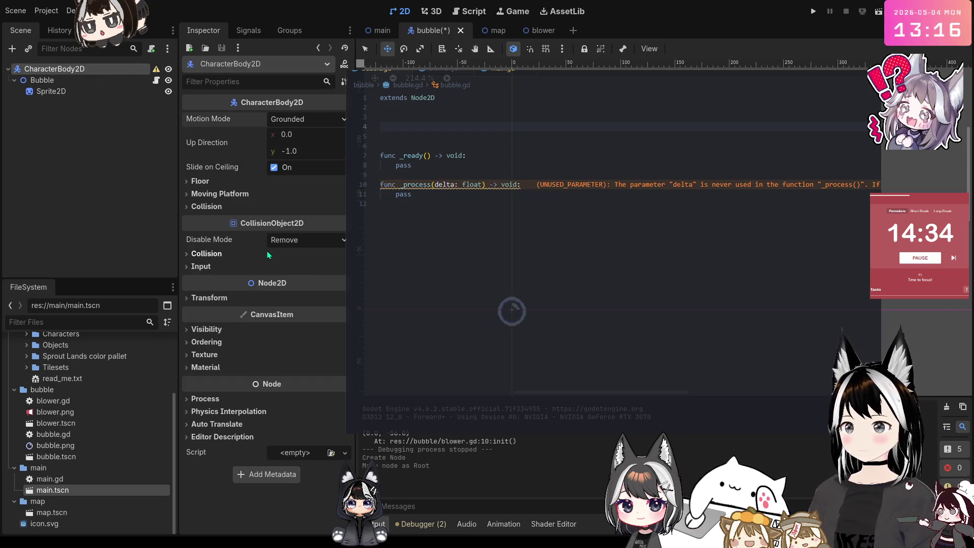
click(62, 106)
click(42, 80)
mouse_move(51, 91)
mouse_down()
mouse_move(68, 75)
mouse_move(76, 81)
mouse_up()
click(156, 70)
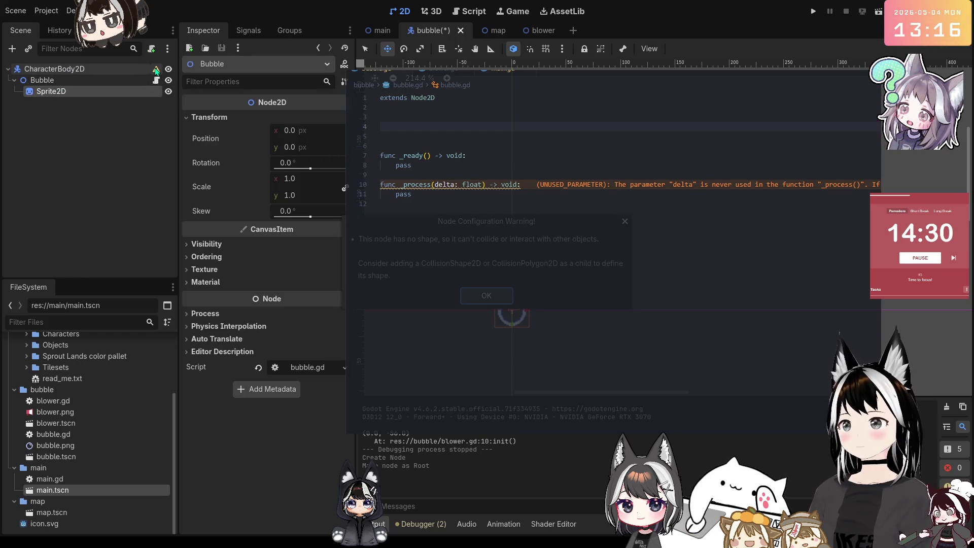
click(486, 301)
mouse_move(83, 91)
mouse_down()
mouse_move(77, 144)
mouse_move(65, 85)
mouse_up()
click(64, 88)
click(63, 81)
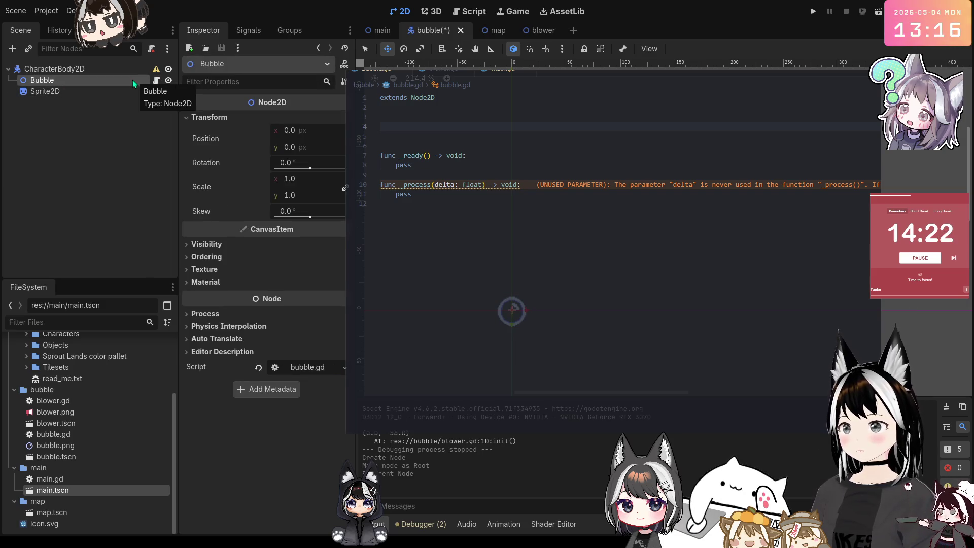
Step: Rename the CharacterBody2D root to 'Bubble' and detach the script from the child Bubble node
double_click(93, 69)
text(Bubble)
key(Return)
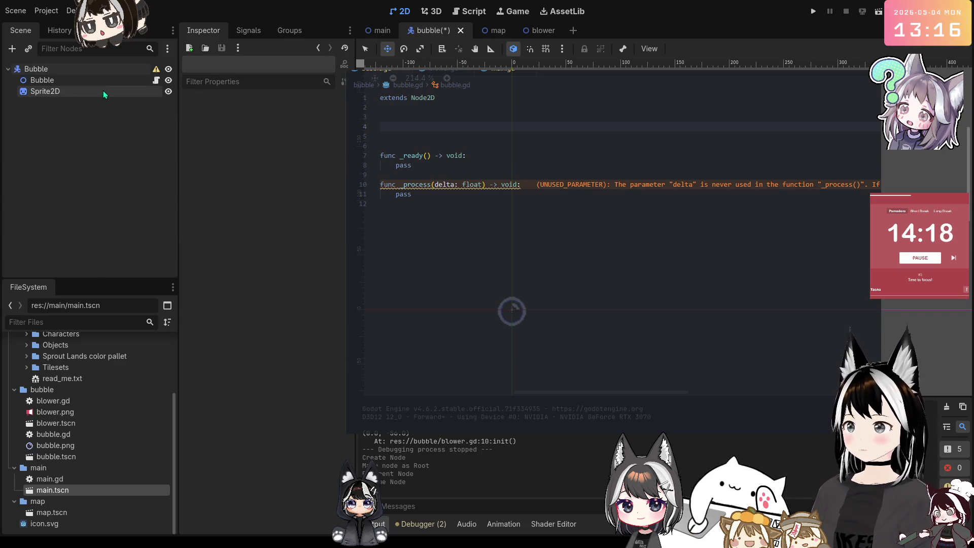
click(139, 80)
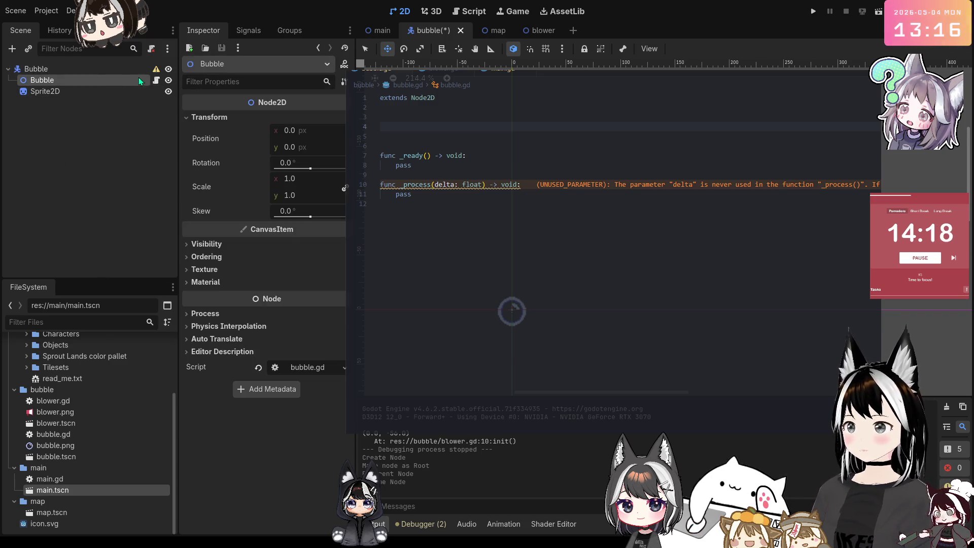
click(152, 48)
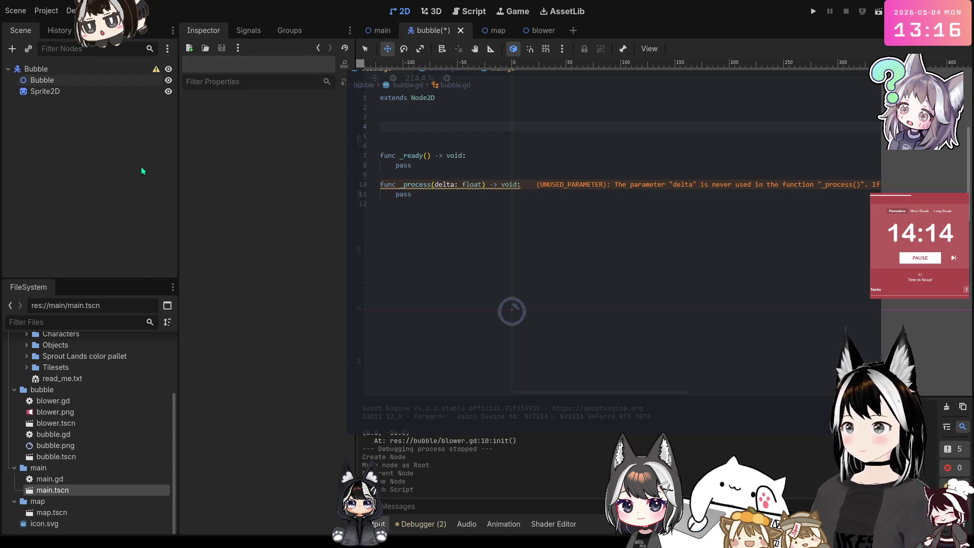
Step: Attach bubble.gd to the root Bubble node using the Script property's Quick Load
click(98, 71)
click(300, 455)
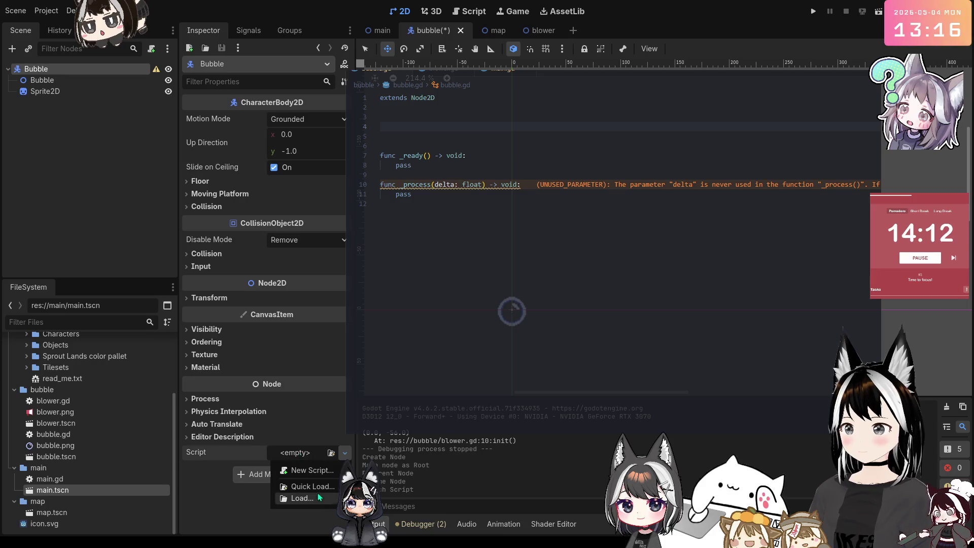
click(312, 489)
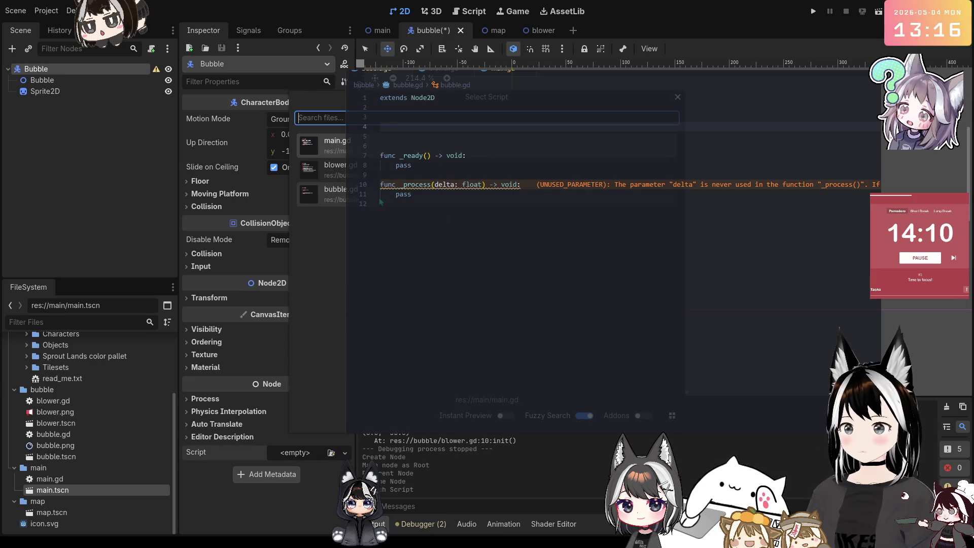
click(325, 193)
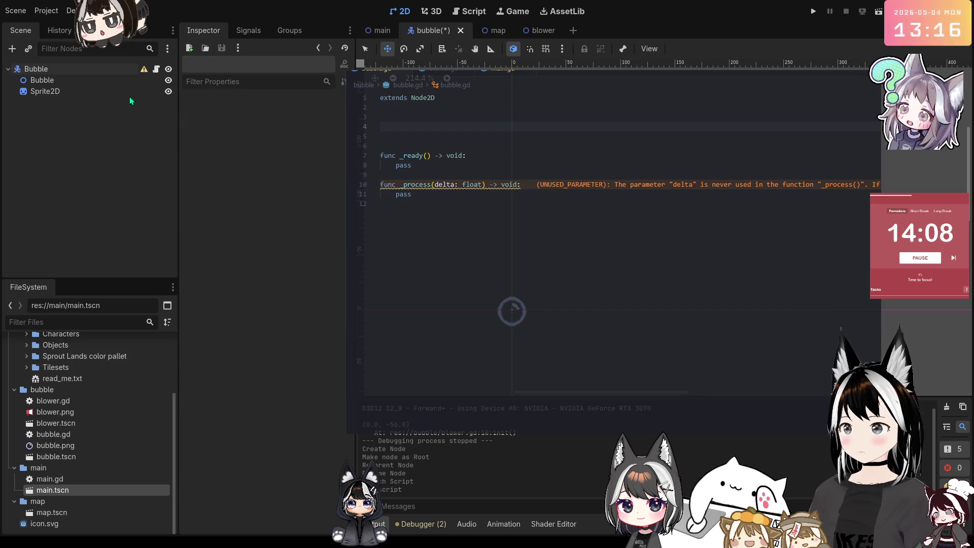
Step: Read the root Bubble's missing-collision-shape warning twice, dismissing it with OK
click(140, 71)
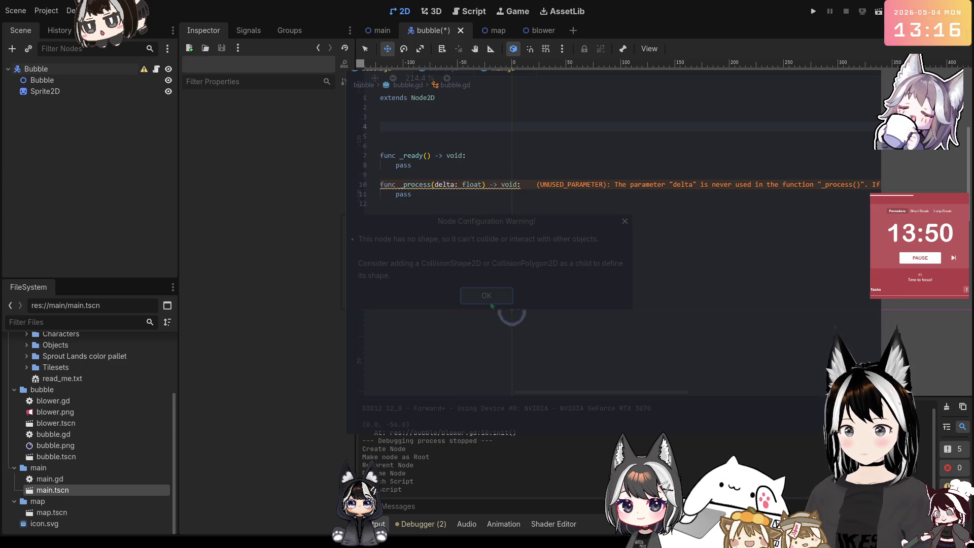
click(490, 301)
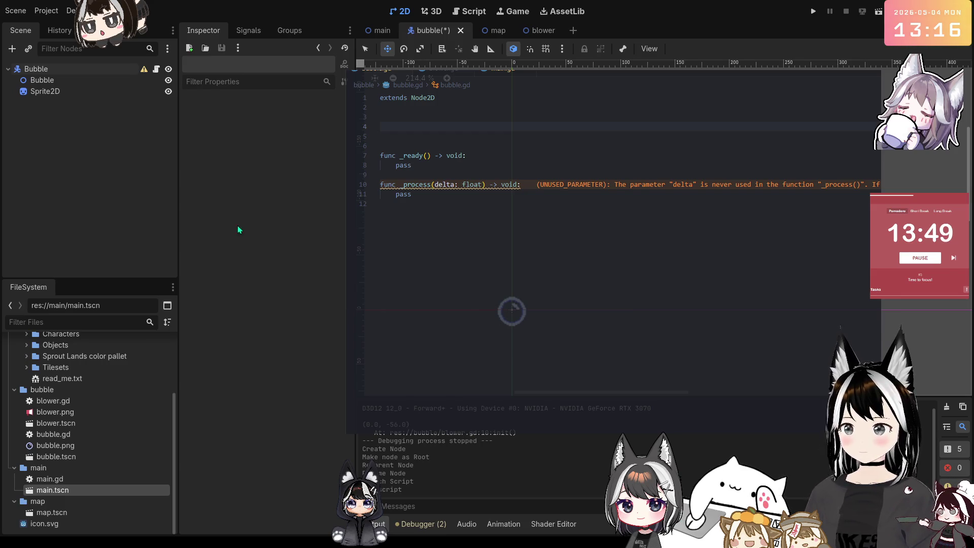
click(50, 68)
mouse_move(143, 70)
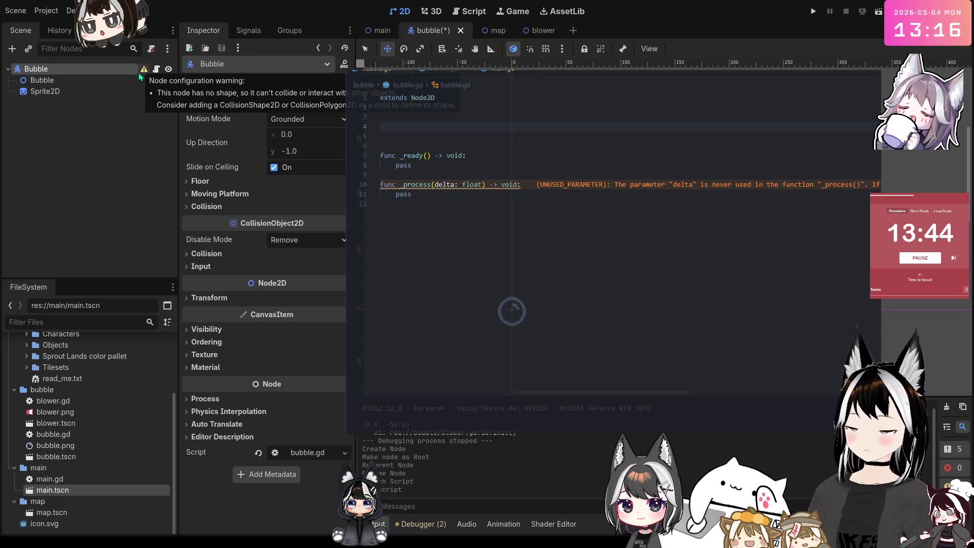
click(79, 80)
click(78, 72)
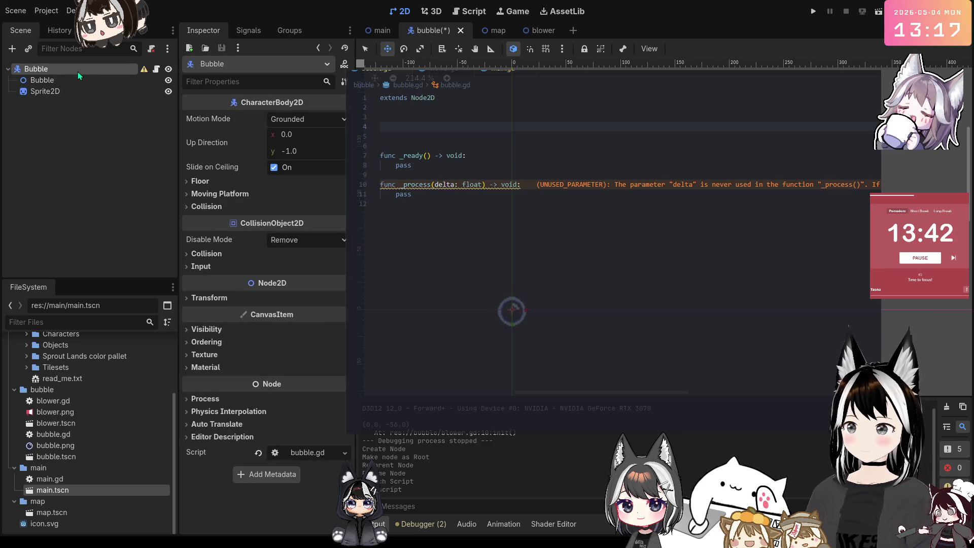
click(145, 68)
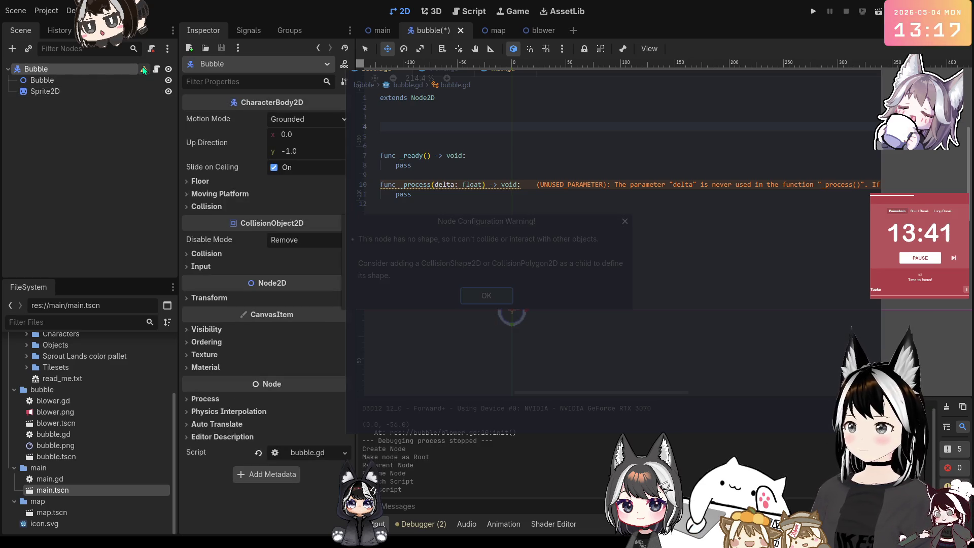
click(482, 300)
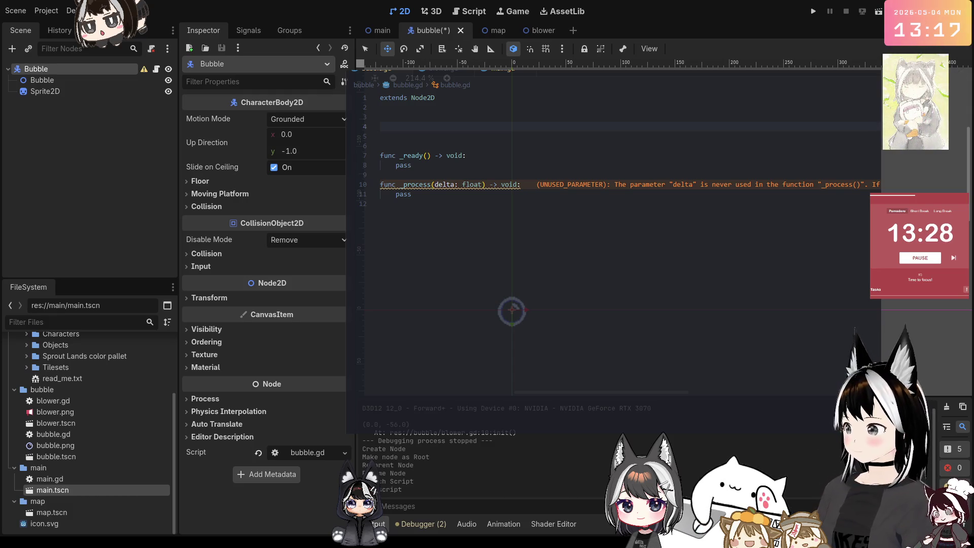
Step: Click through Sprite2D, the child Bubble and the root Bubble, checking the warning once more
click(86, 95)
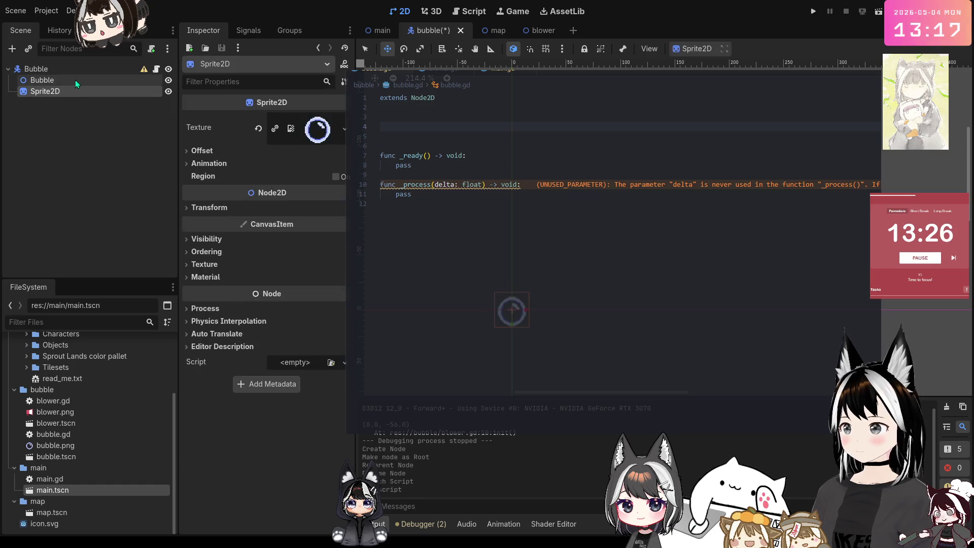
click(75, 80)
click(69, 92)
click(51, 69)
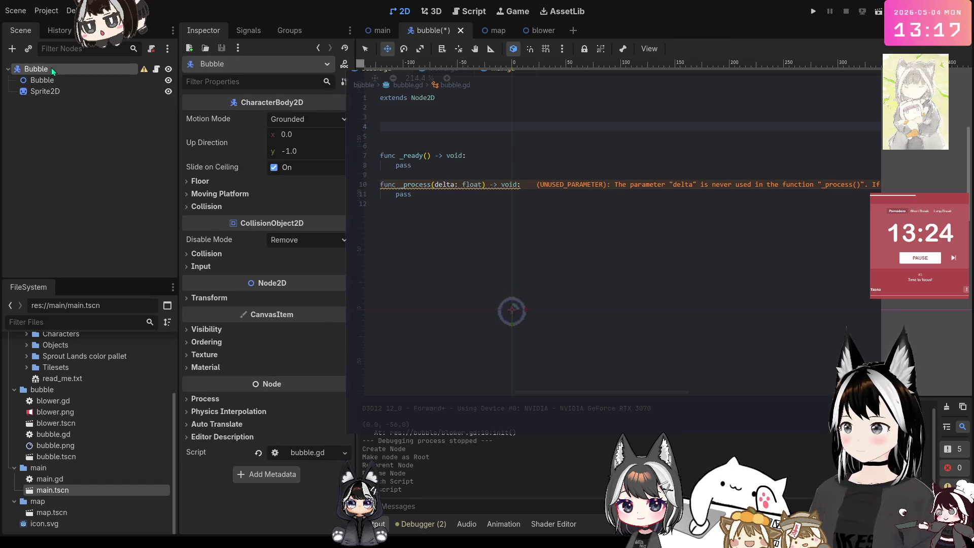
click(144, 68)
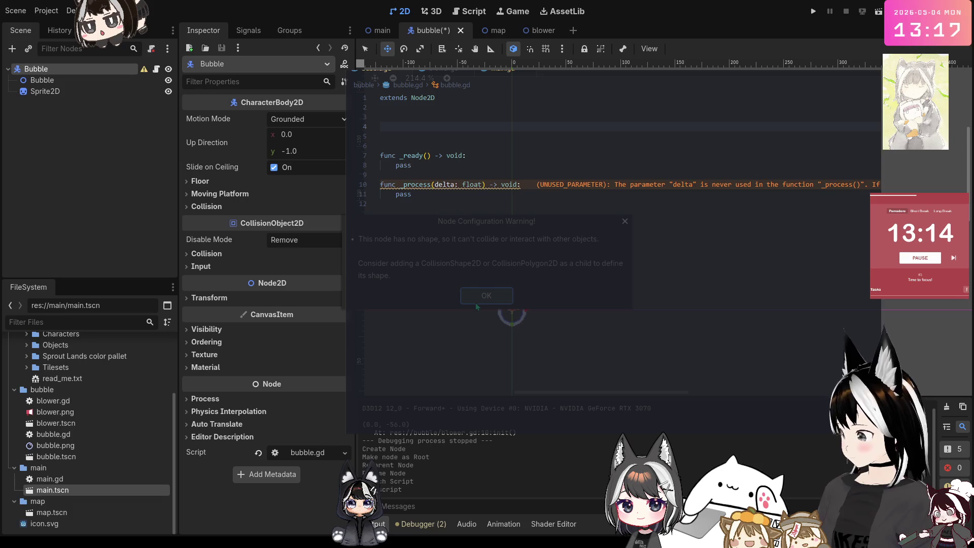
click(474, 301)
click(92, 102)
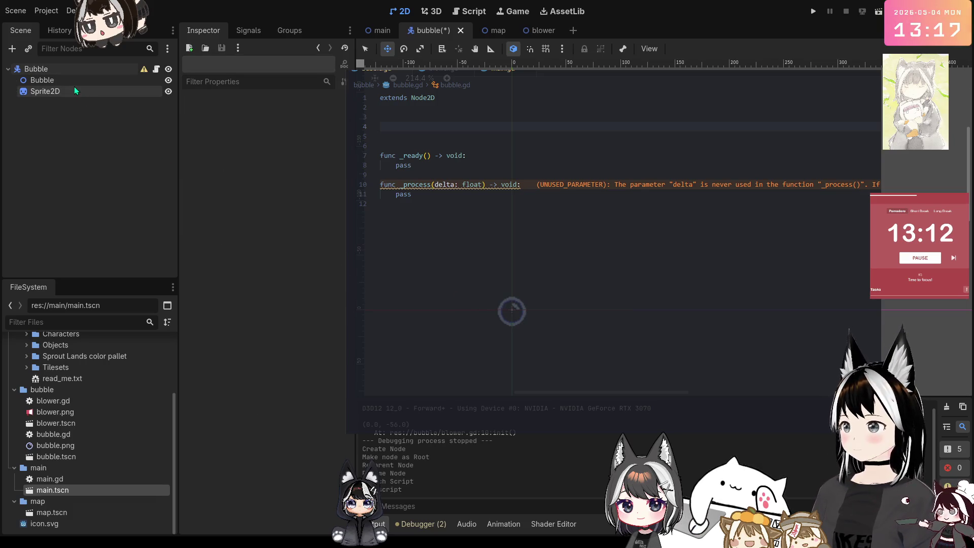
click(74, 83)
click(72, 92)
click(75, 81)
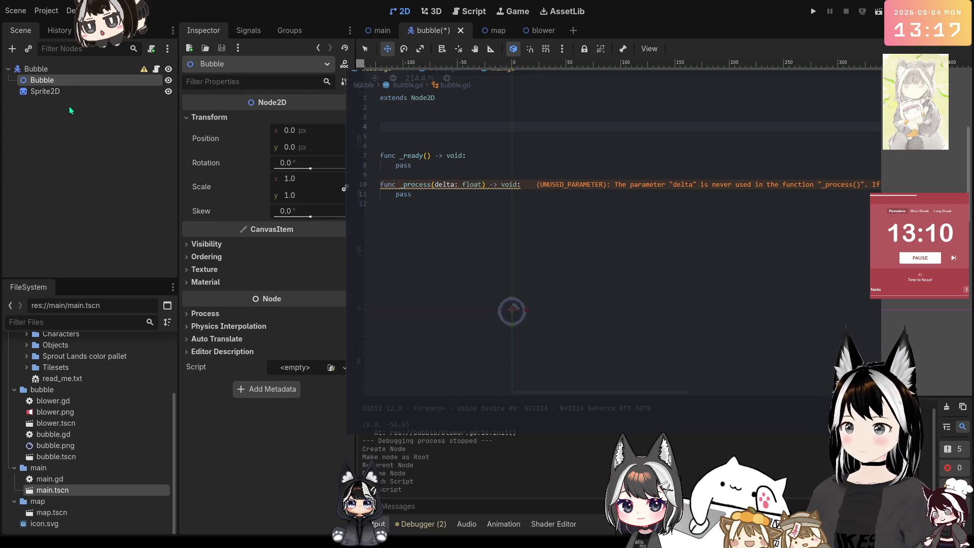
click(65, 67)
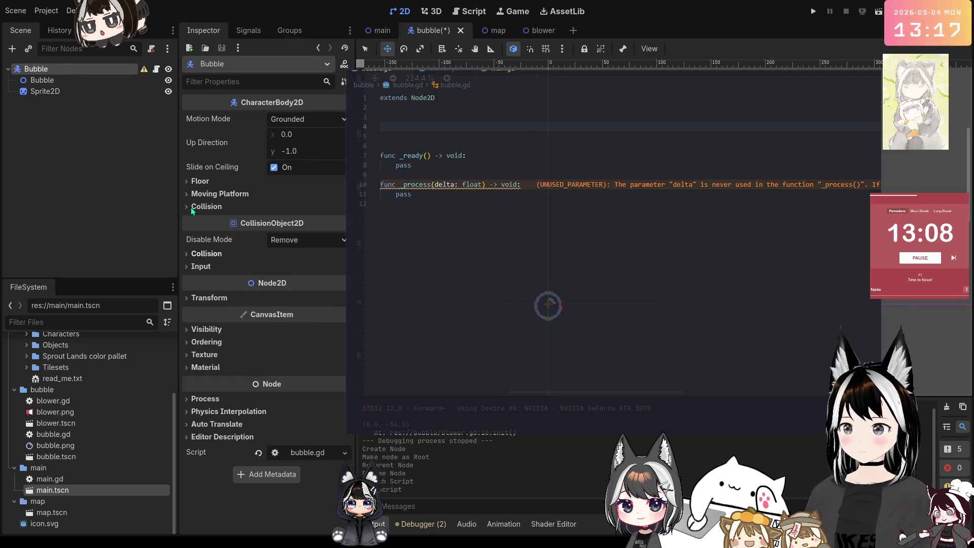
click(80, 101)
click(50, 91)
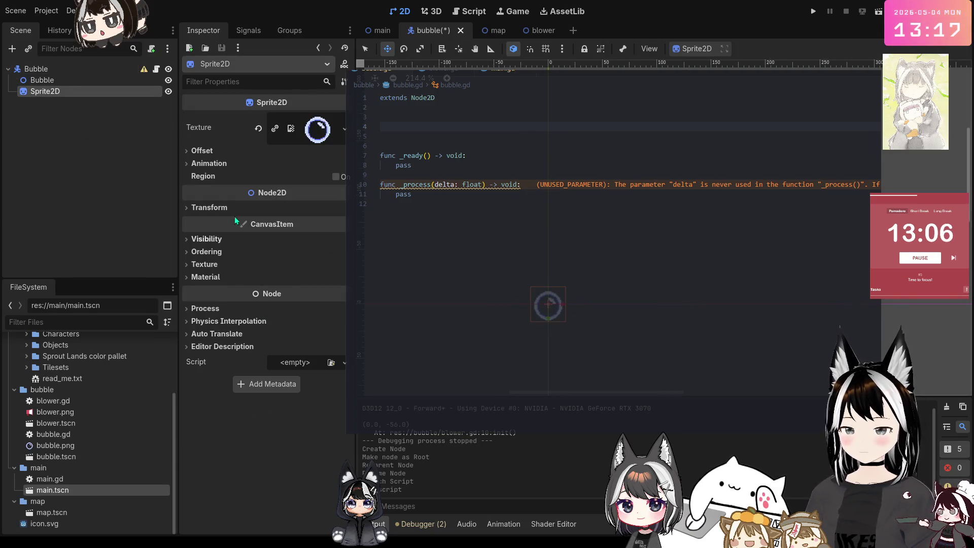
click(95, 79)
click(88, 68)
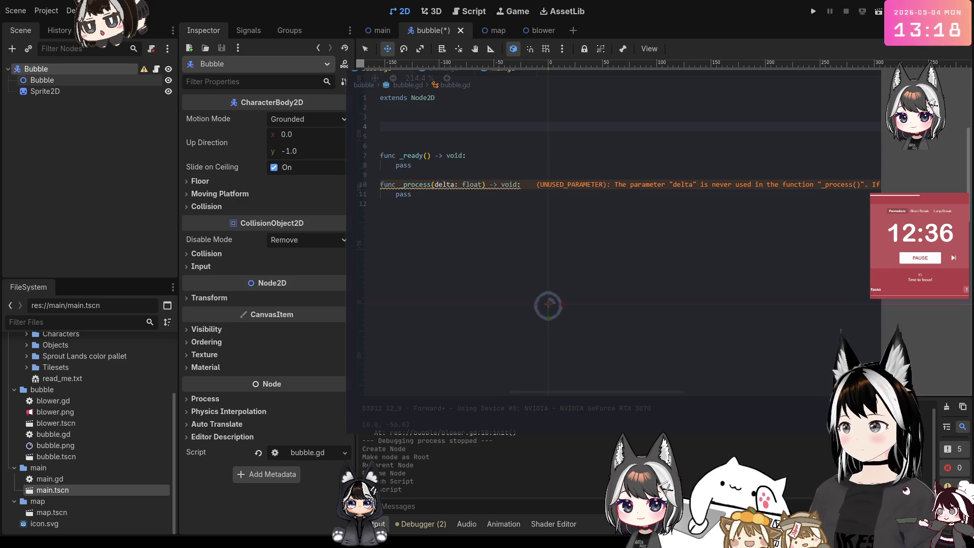
Step: Delete the leftover child Bubble node, confirming with OK
click(97, 81)
right_click(97, 82)
click(158, 341)
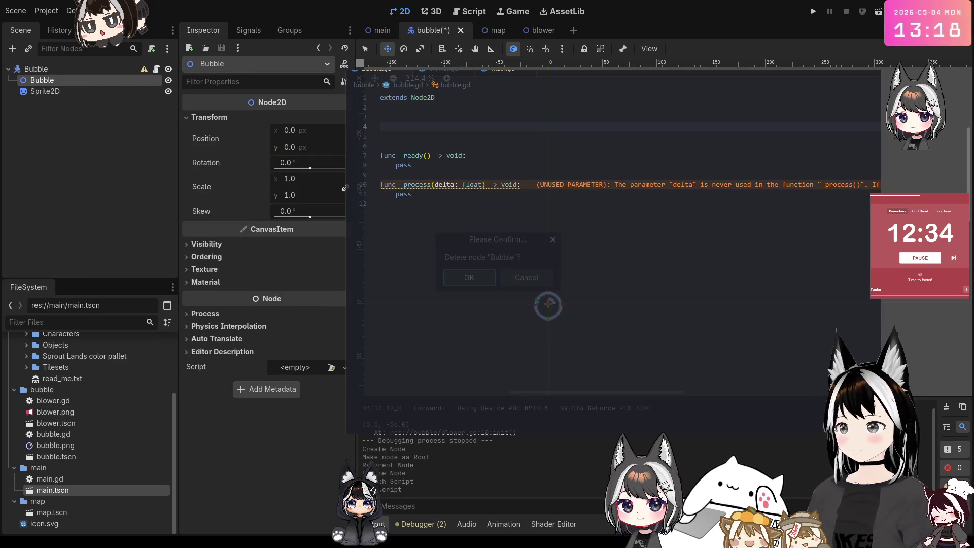
click(462, 276)
click(64, 82)
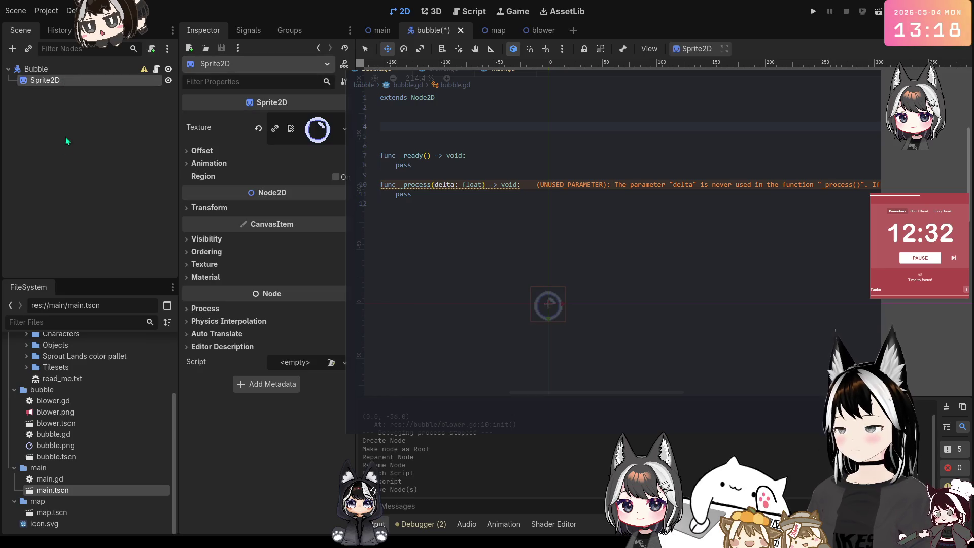
Step: Add a CollisionPolygon2D child to the root Bubble by searching 'coll'
click(60, 70)
key(ctrl+a)
text(b)
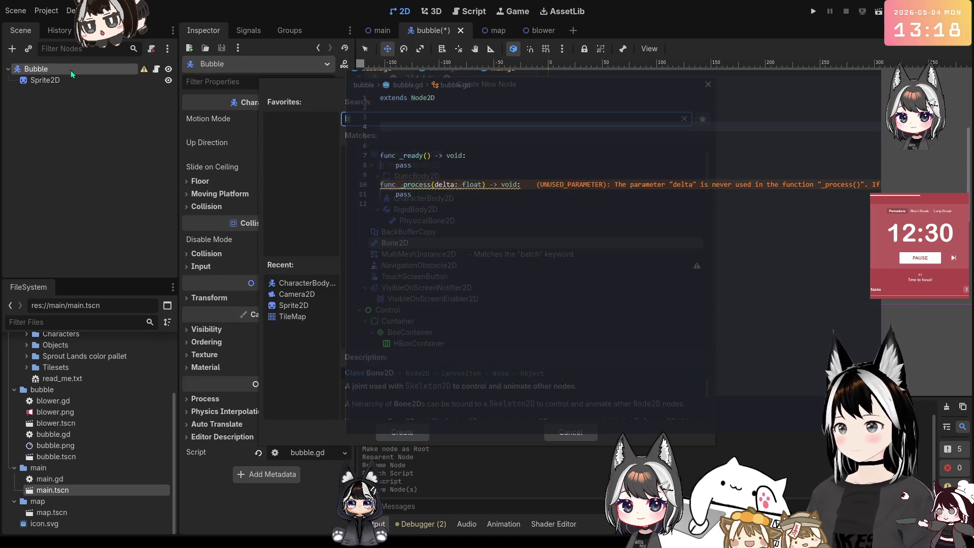
key(BackSpace)
text(sa)
key(BackSpace)
key(BackSpace)
text(coll)
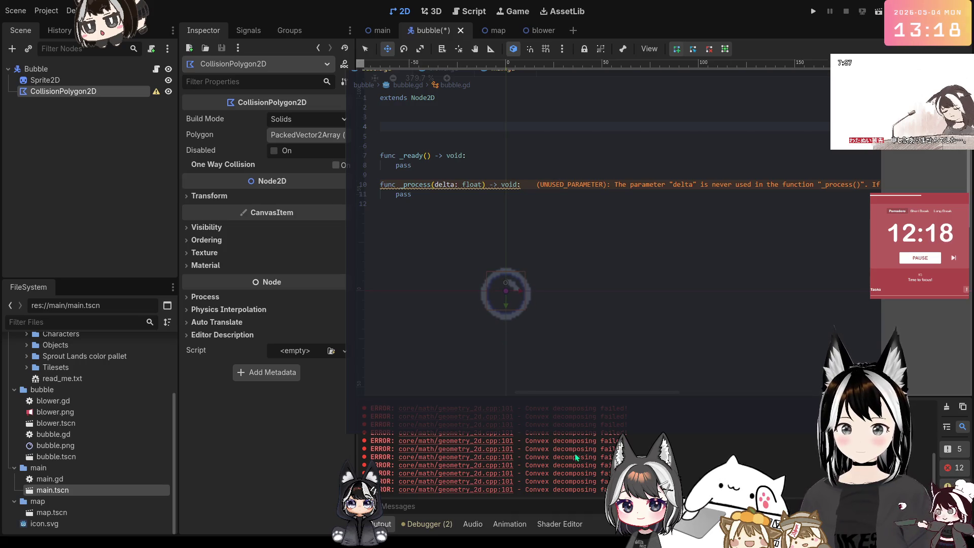
Step: Delete the trial CollisionPolygon2D node, confirming with OK
click(76, 93)
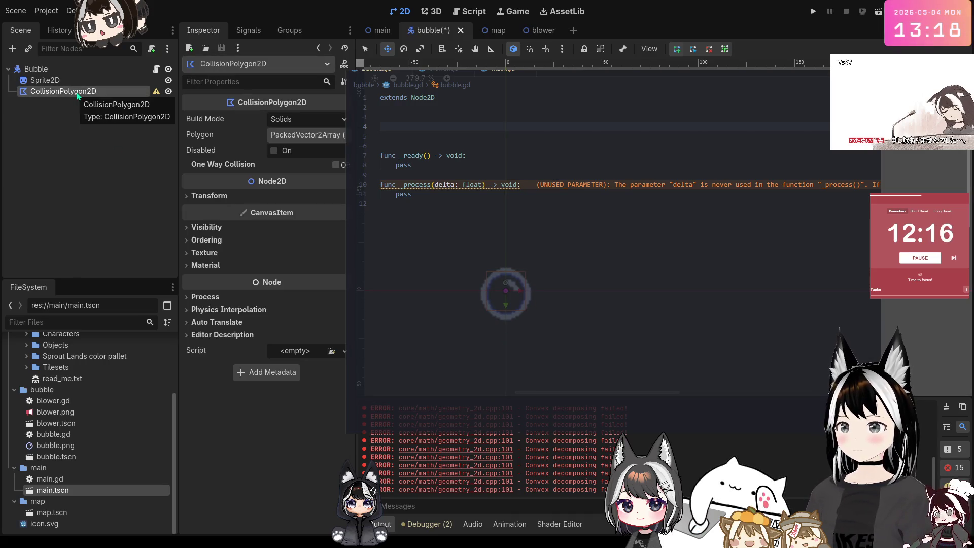
right_click(77, 95)
click(132, 348)
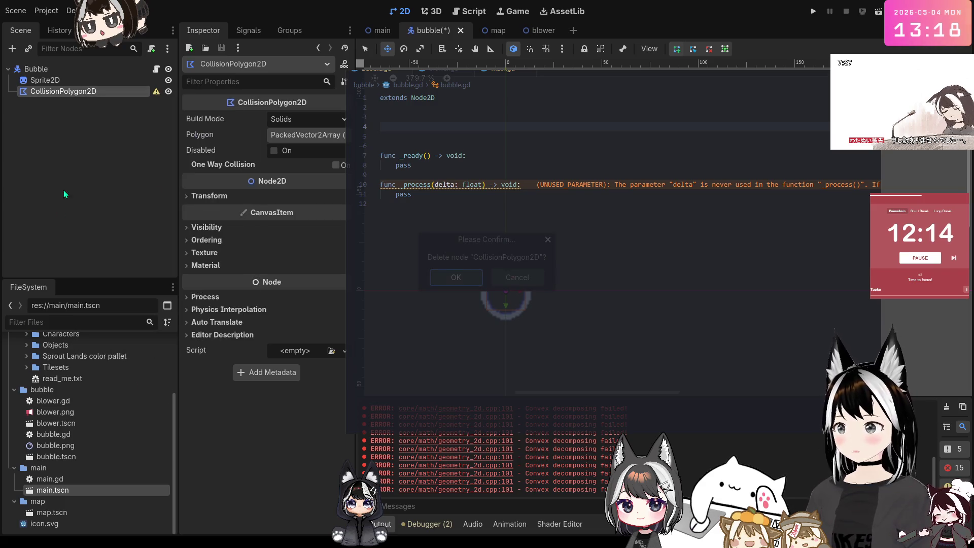
click(471, 282)
click(63, 68)
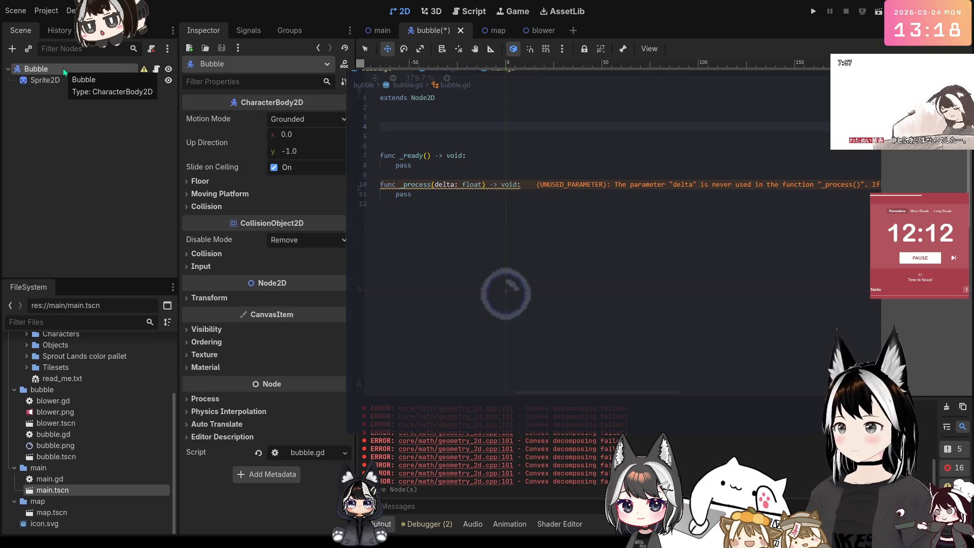
key(ctrl+a)
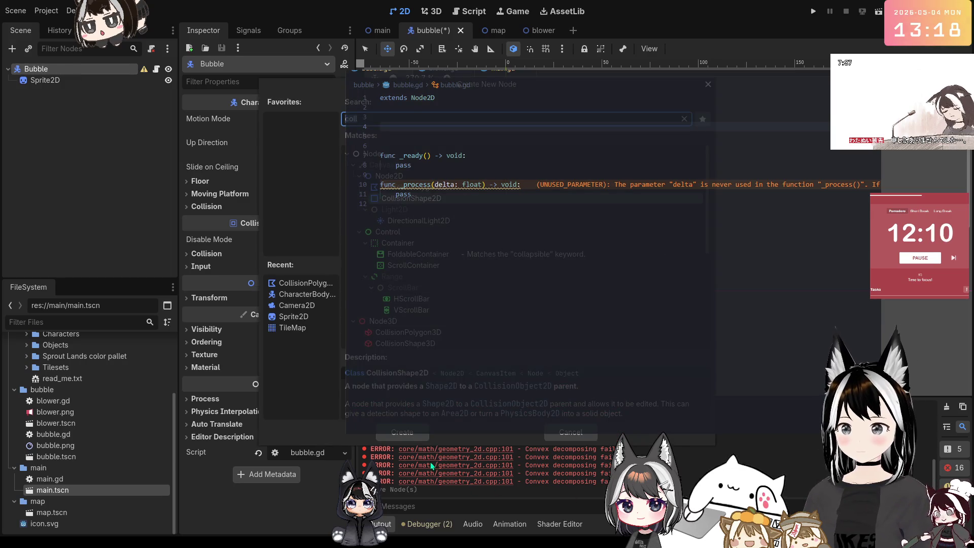
Step: Give the CollisionShape2D a new CircleShape2D and resize its radius
scroll(539, 315, up, 2)
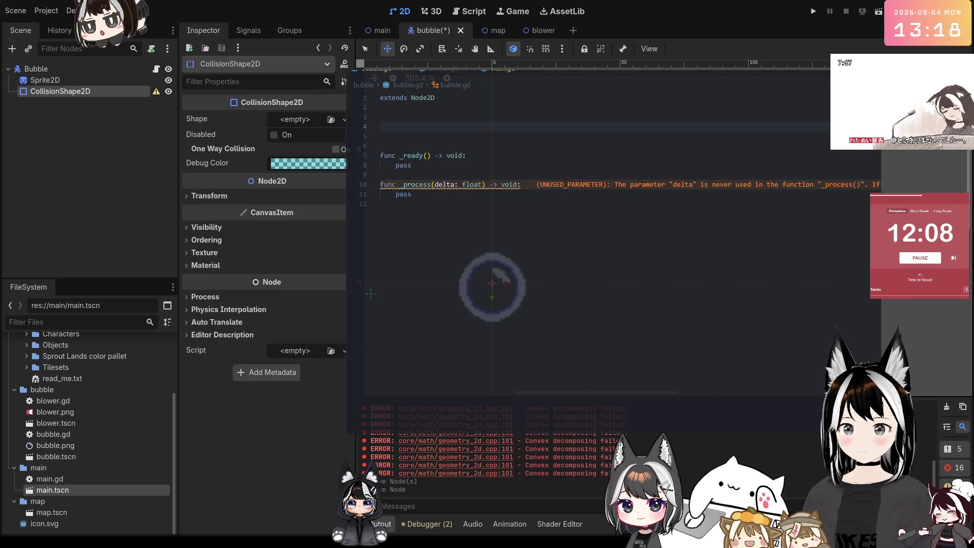
click(325, 121)
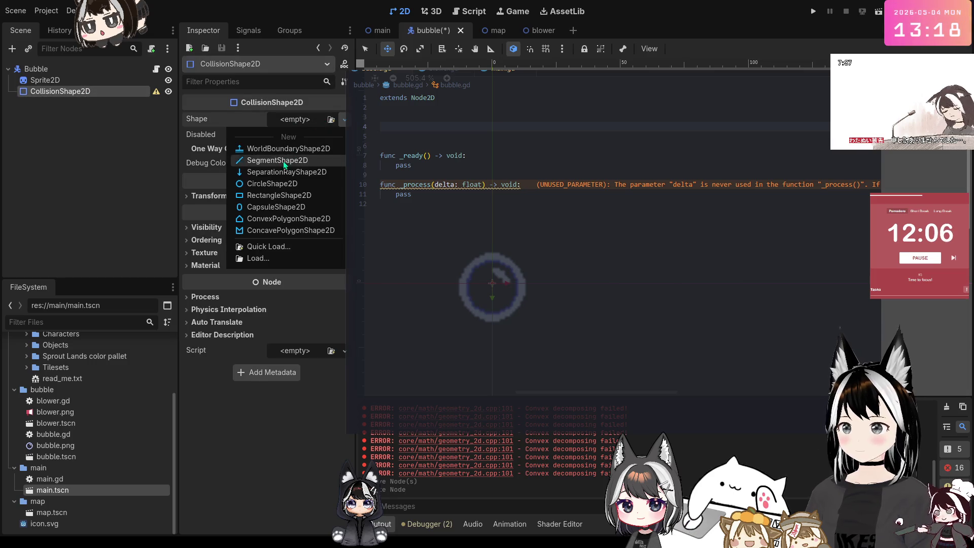
click(274, 183)
scroll(386, 305, up, 1)
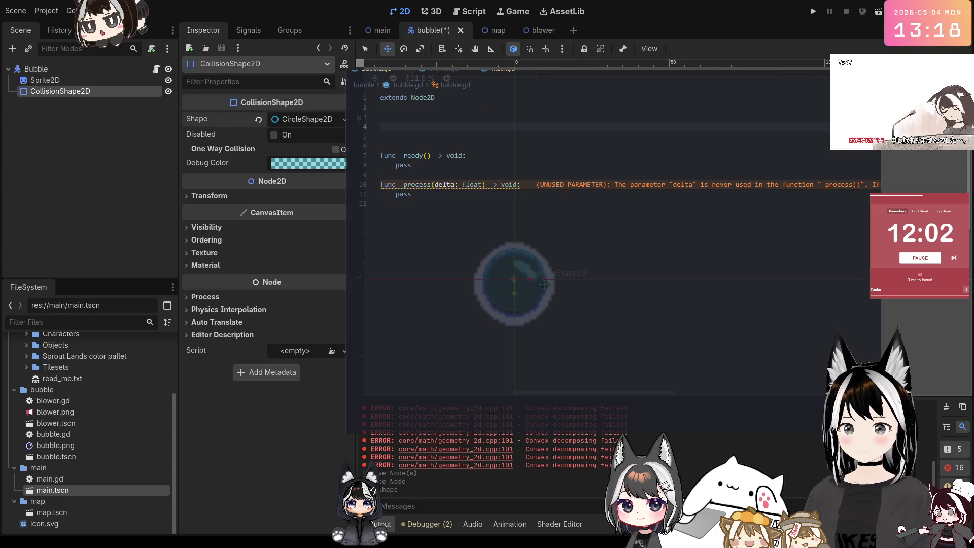
key(q)
drag(551, 282, 554, 293)
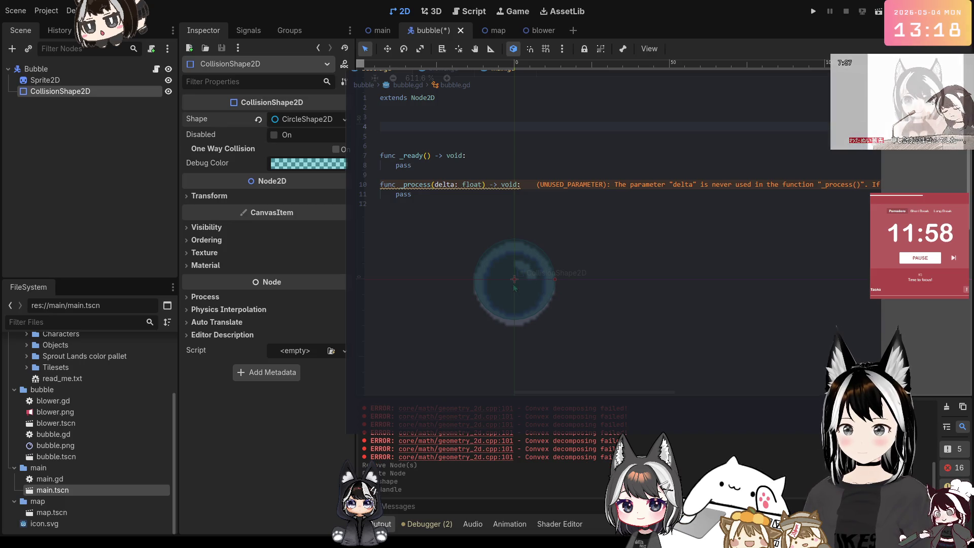
Step: Compare against the Sprite2D transform and shrink the collision circle slightly
click(68, 83)
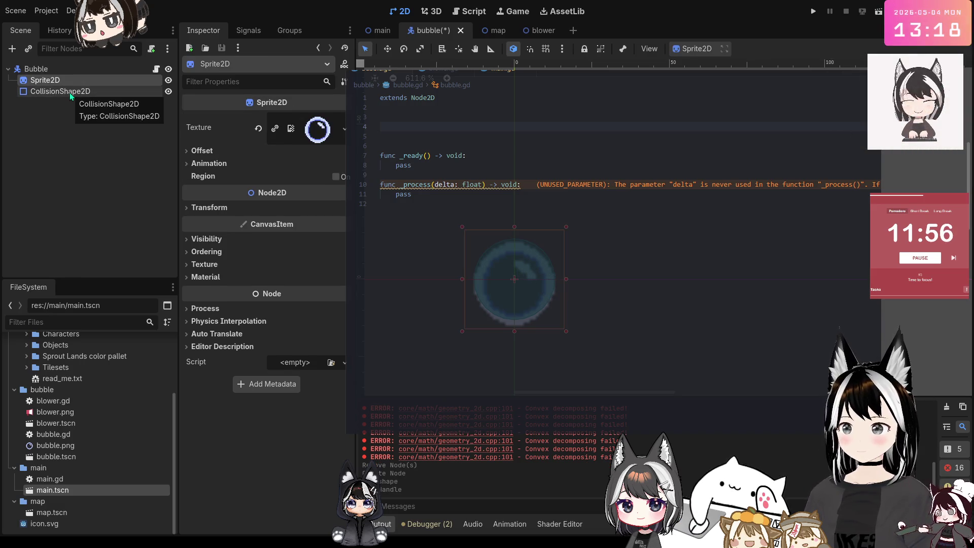
click(78, 91)
click(66, 80)
click(199, 210)
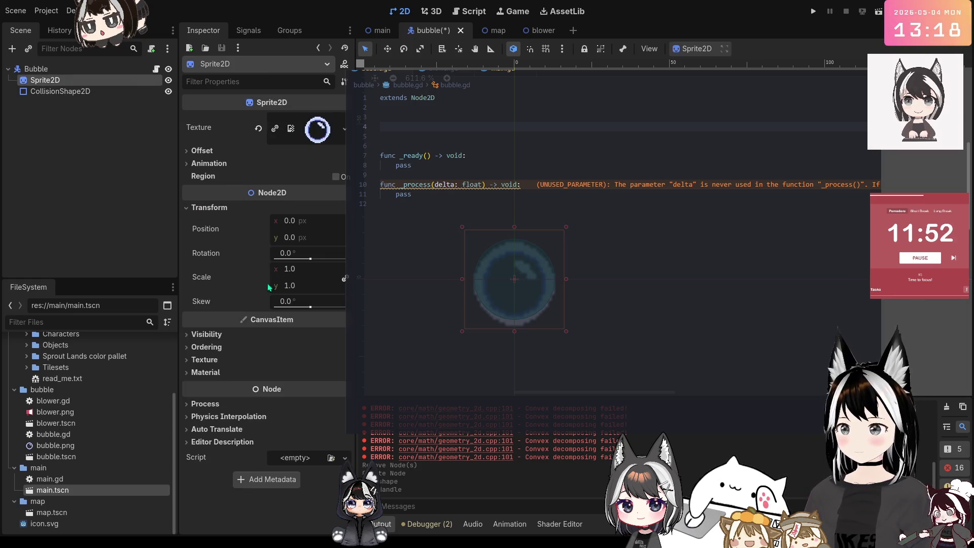
click(76, 94)
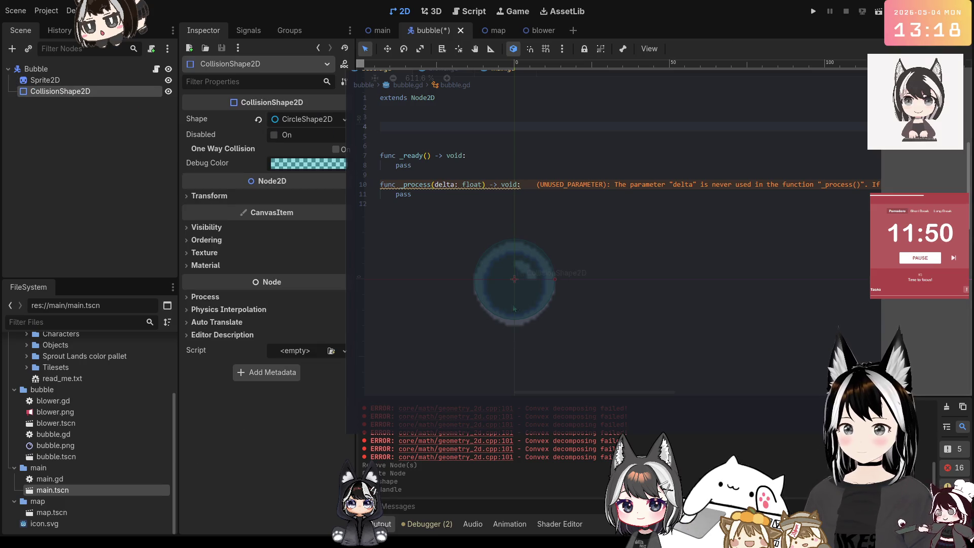
drag(555, 279, 549, 303)
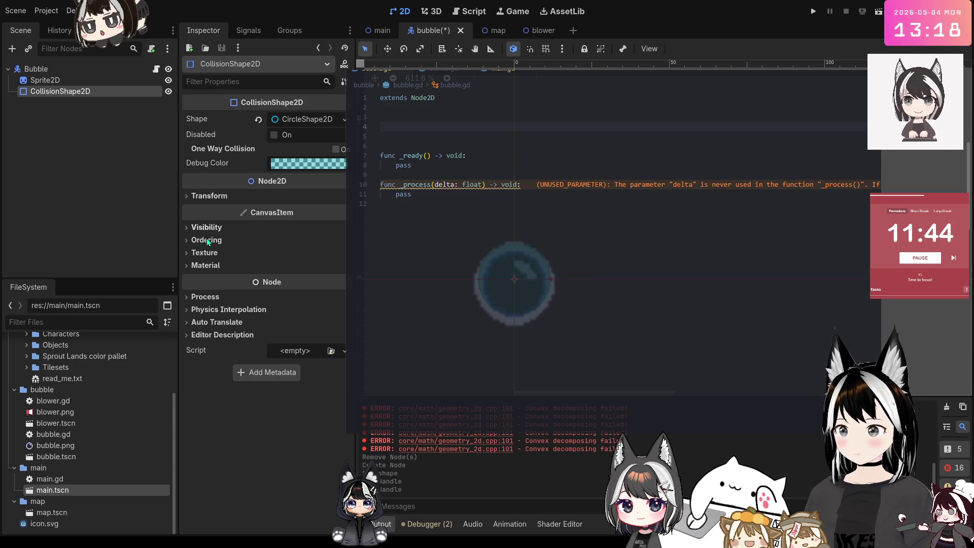
Step: Move the collision shape to (0, 2), review each node, and save the bubble scene
click(188, 196)
click(387, 49)
drag(516, 298, 517, 301)
click(72, 147)
click(70, 91)
click(69, 79)
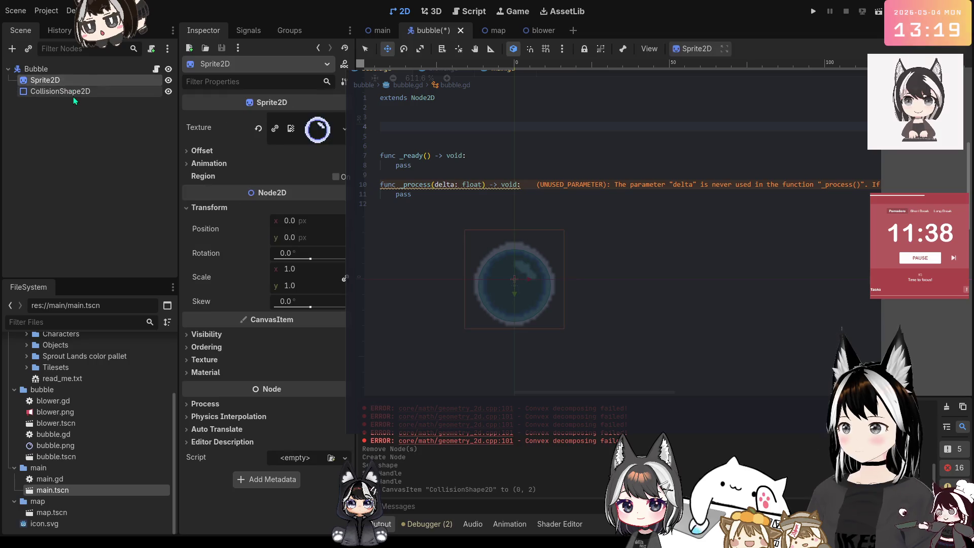
click(73, 91)
click(74, 78)
click(76, 86)
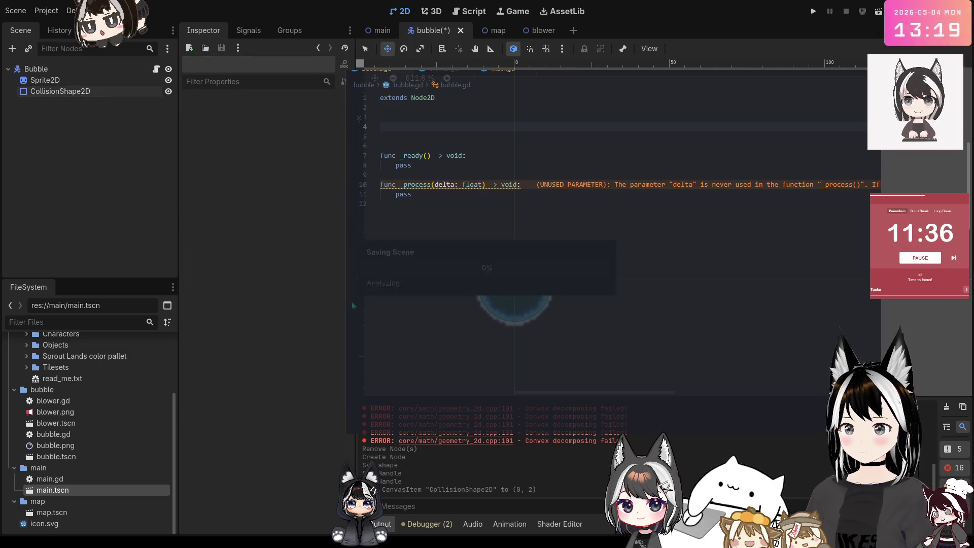
key(ctrl+s)
Step: Change bubble.gd's 'extends Node2D' to 'extends CharacterBody2D' via autocomplete
click(104, 79)
click(105, 71)
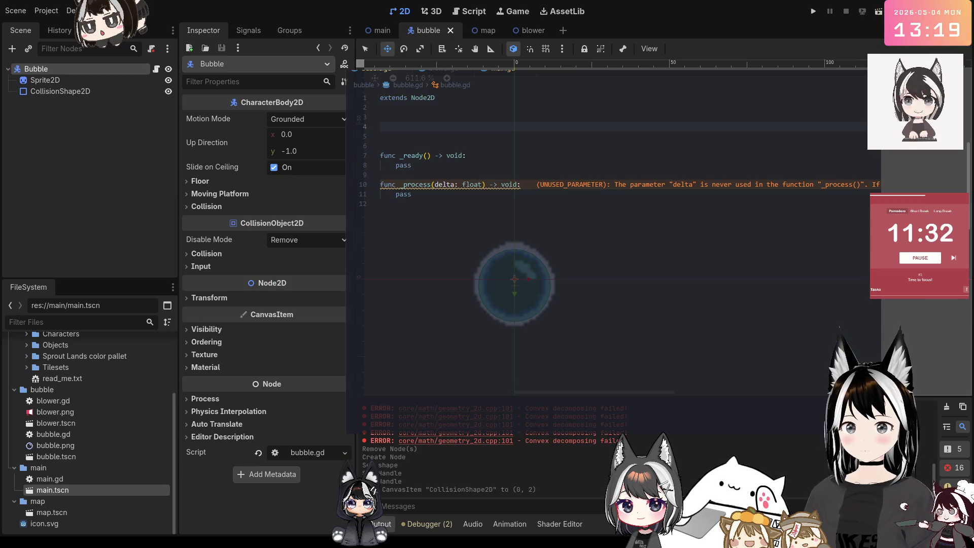
click(473, 240)
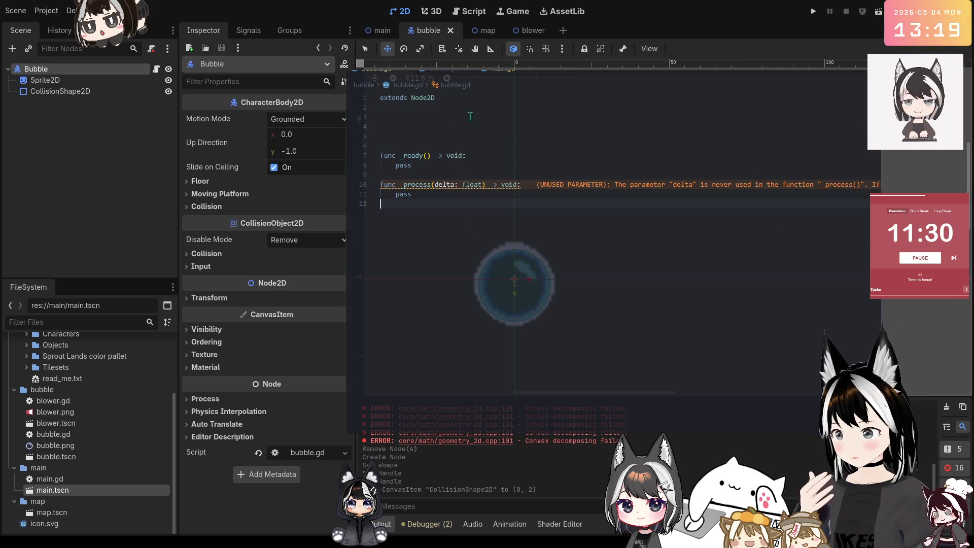
click(461, 98)
key(ctrl+shift+Left)
text(Cha)
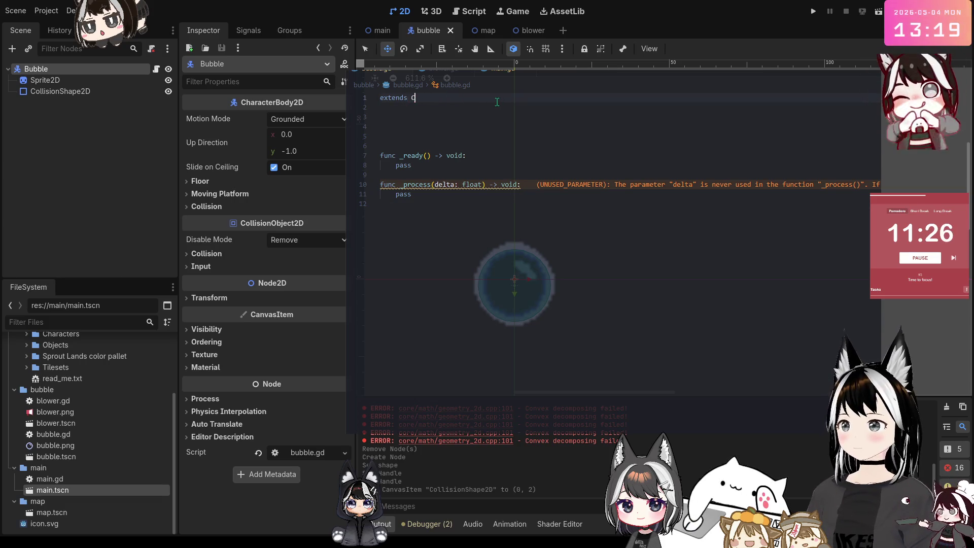
key(Down)
key(Return)
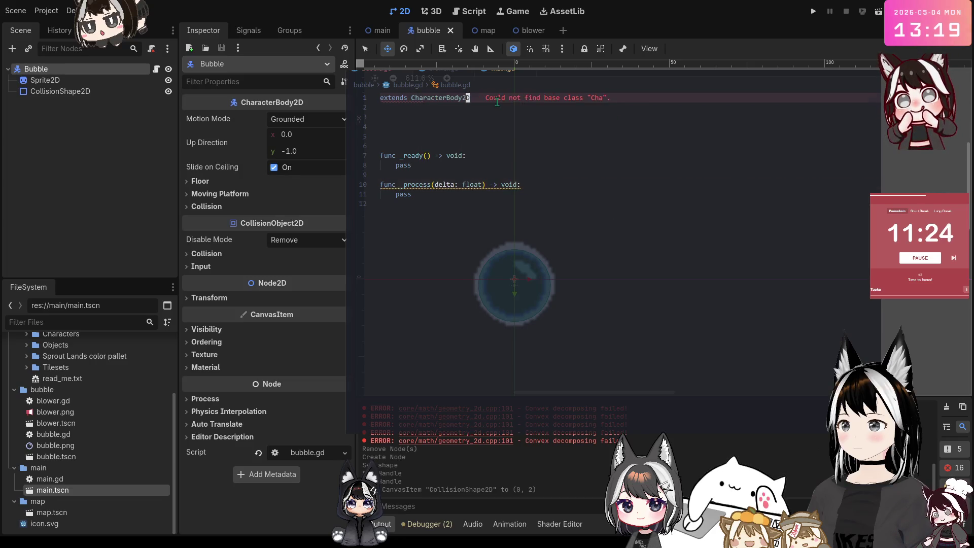
key(Down)
key(Down)
key(Down)
Step: Remove the blank lines under the extends line and review the _ready and _process functions
key(Up)
key(shift+Down)
key(shift+Down)
key(shift+Down)
key(Delete)
key(Down)
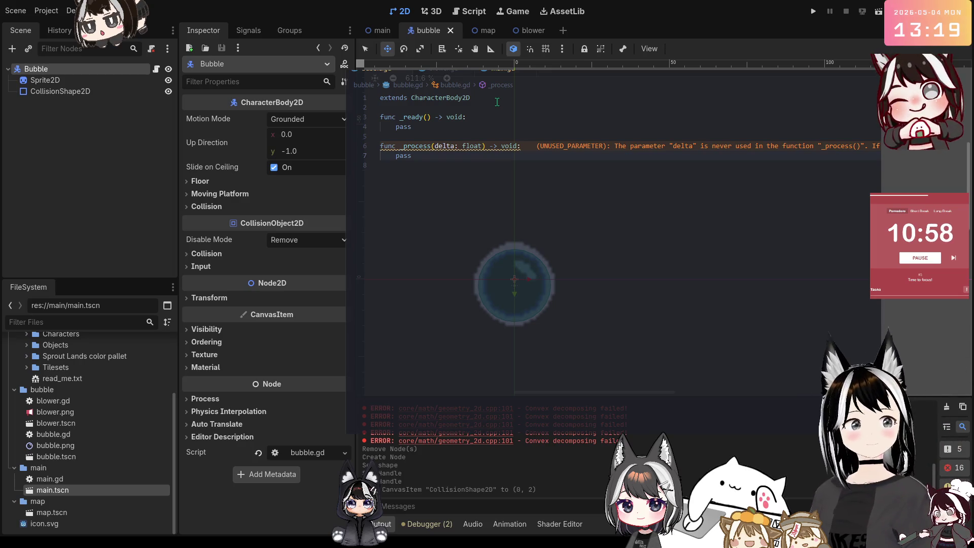
double_click(403, 155)
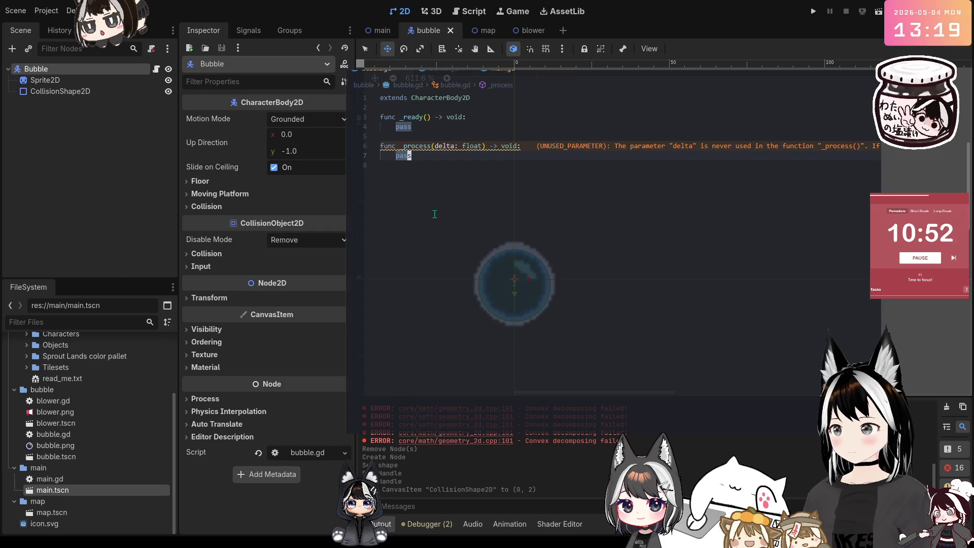
key(Up)
key(Up)
key(Up)
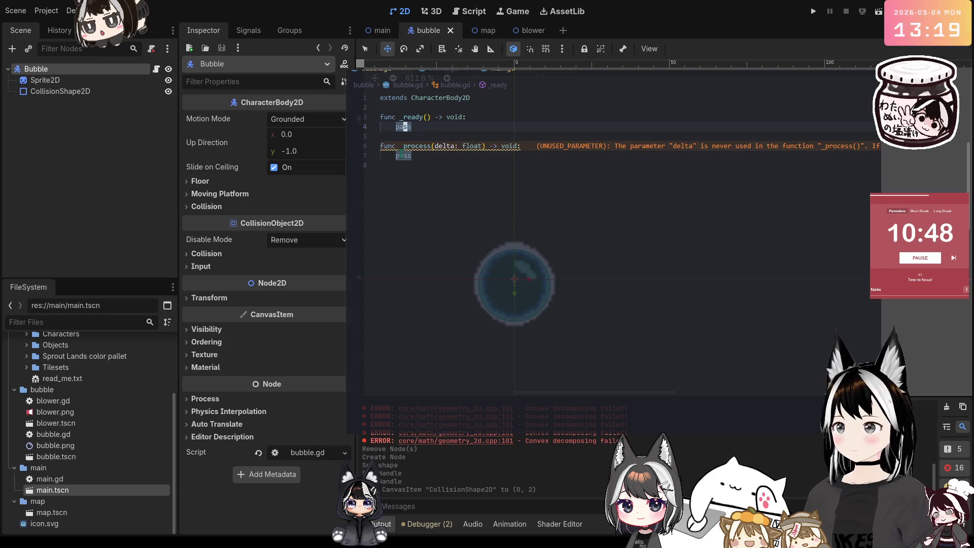
key(Down)
key(Down)
key(Down)
key(Down)
key(Up)
key(Up)
key(Up)
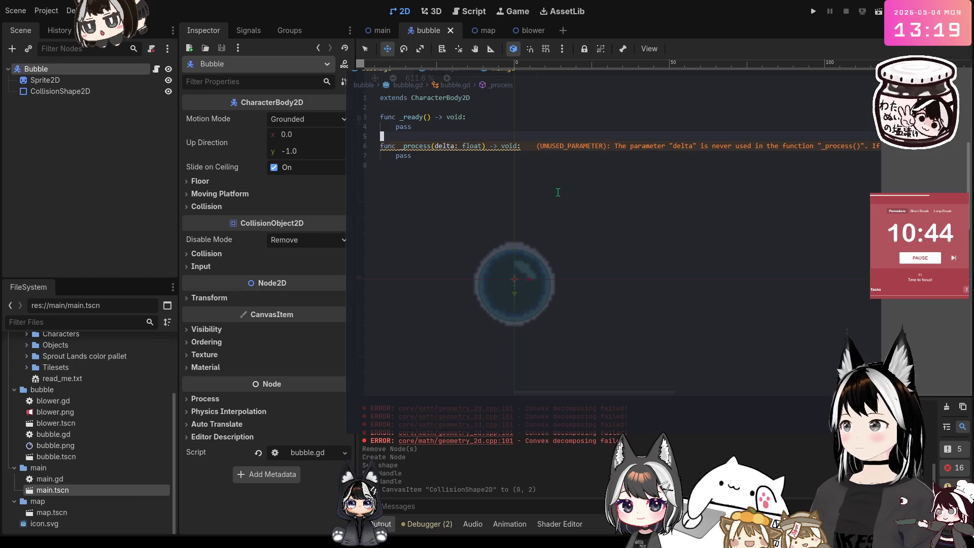
key(Down)
key(Down)
key(Down)
key(Up)
key(Up)
key(Up)
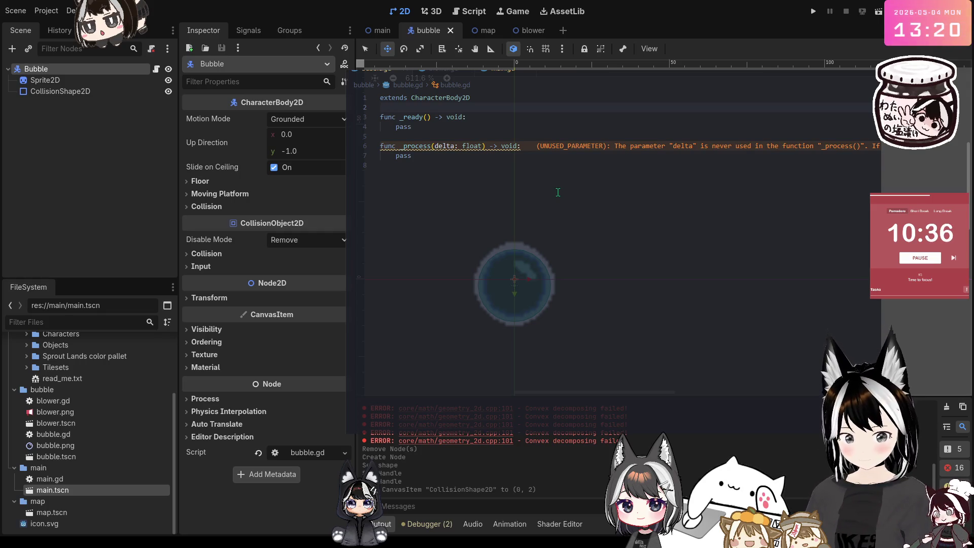
Step: Look at blower.gd for reference, then return to bubble.gd
click(558, 192)
click(508, 392)
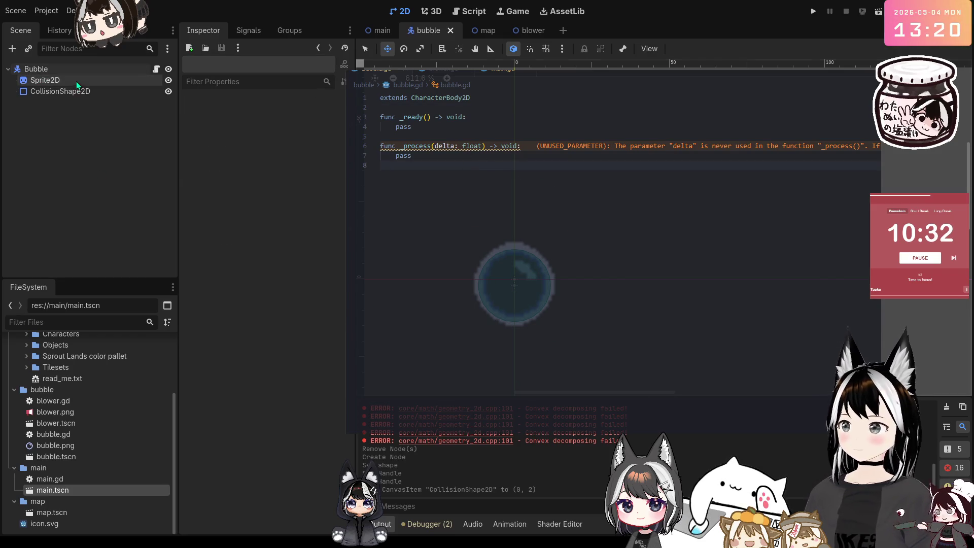
click(60, 91)
click(62, 68)
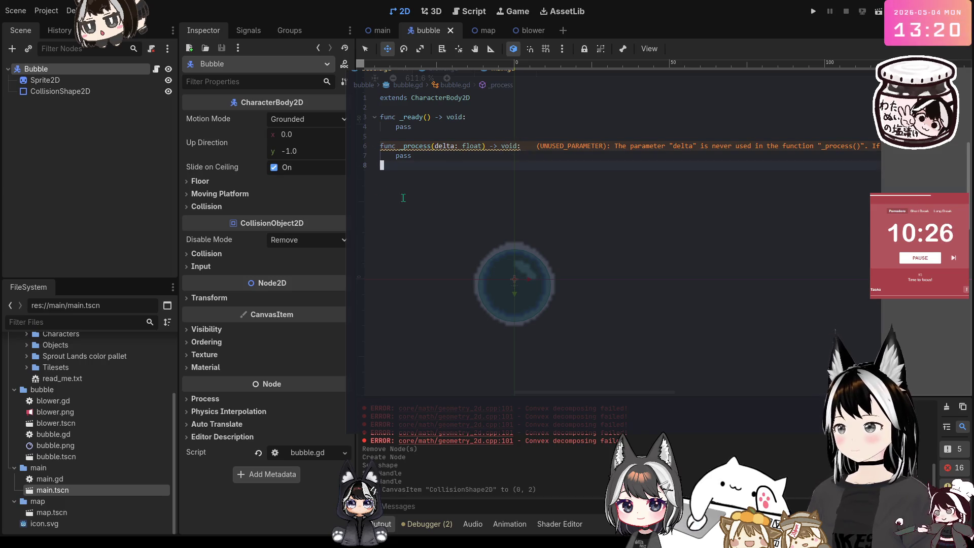
click(508, 74)
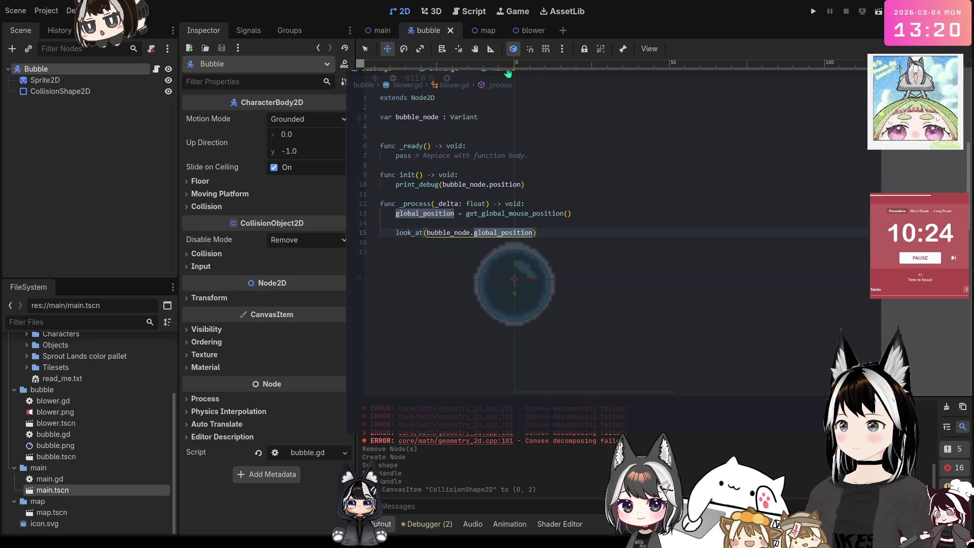
click(436, 71)
click(380, 71)
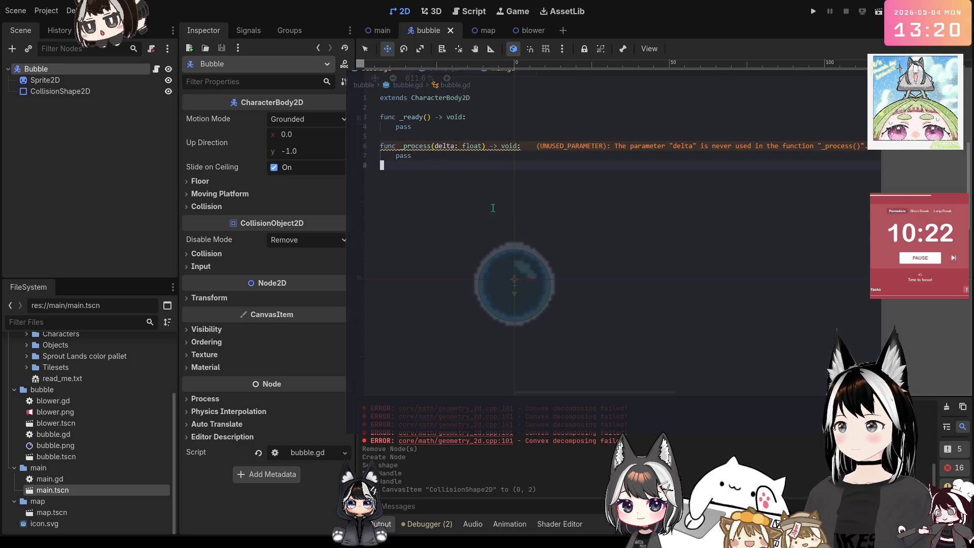
key(Up)
key(Up)
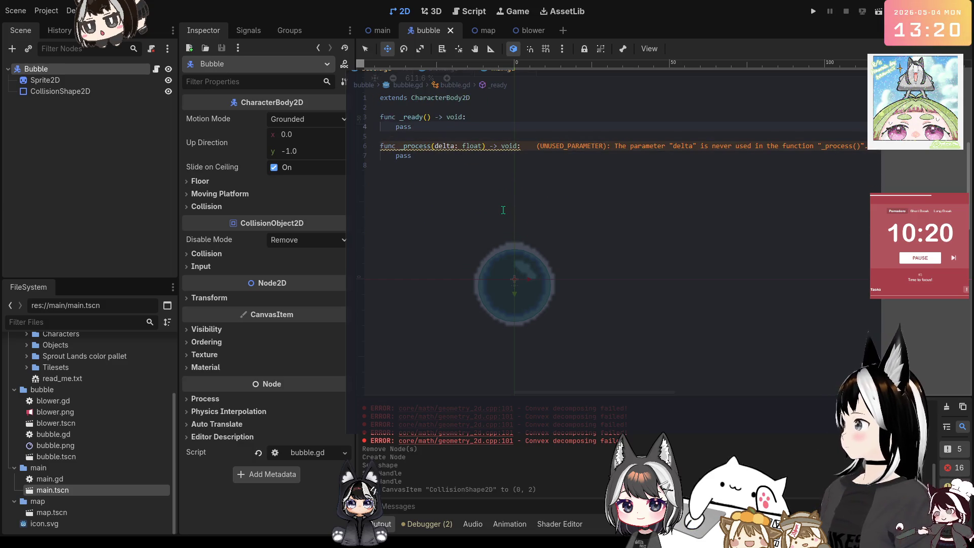
key(Up)
key(Up)
key(Up)
key(Down)
key(Down)
key(Down)
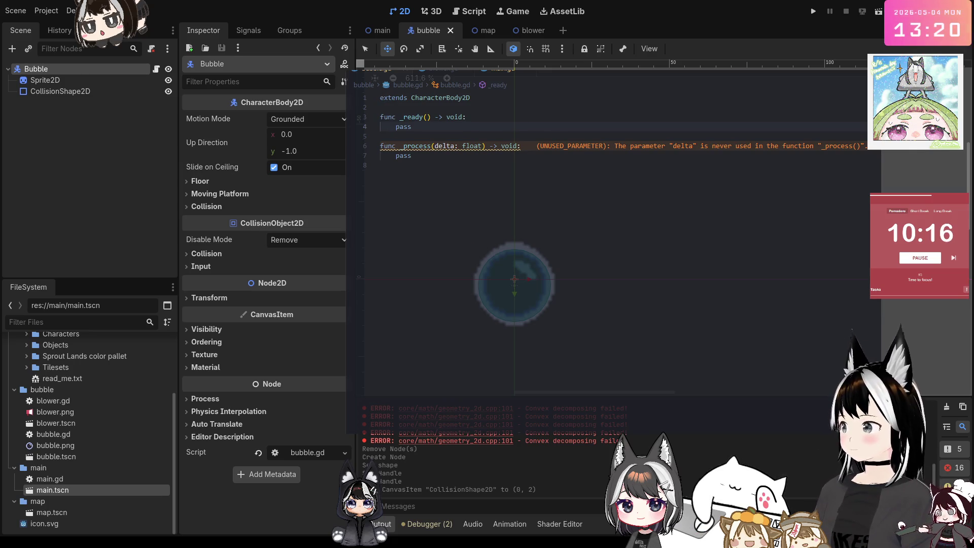
click(646, 184)
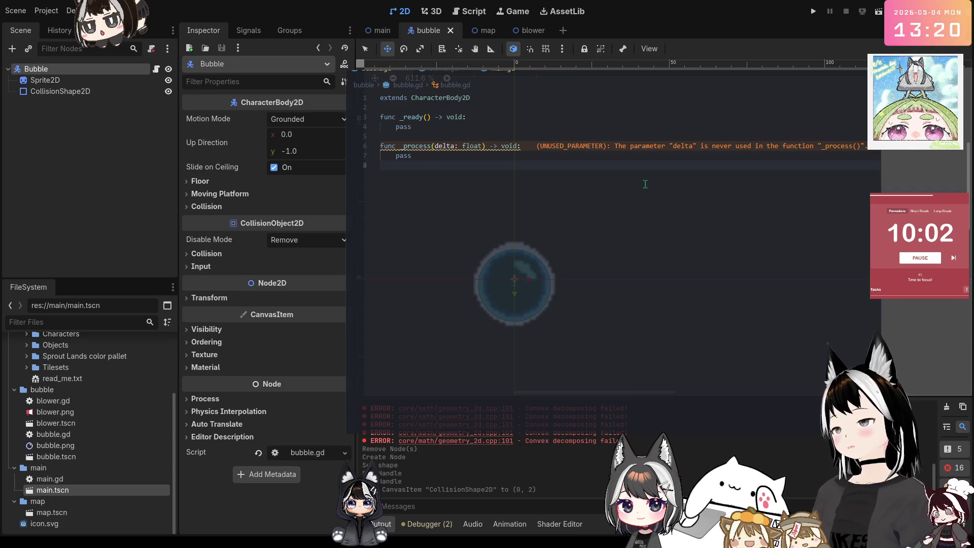
Step: Insert blank lines after the extends line, clearing line 3 for a new declaration
key(Up)
key(Up)
key(Up)
key(Return)
key(Return)
key(Up)
key(BackSpace)
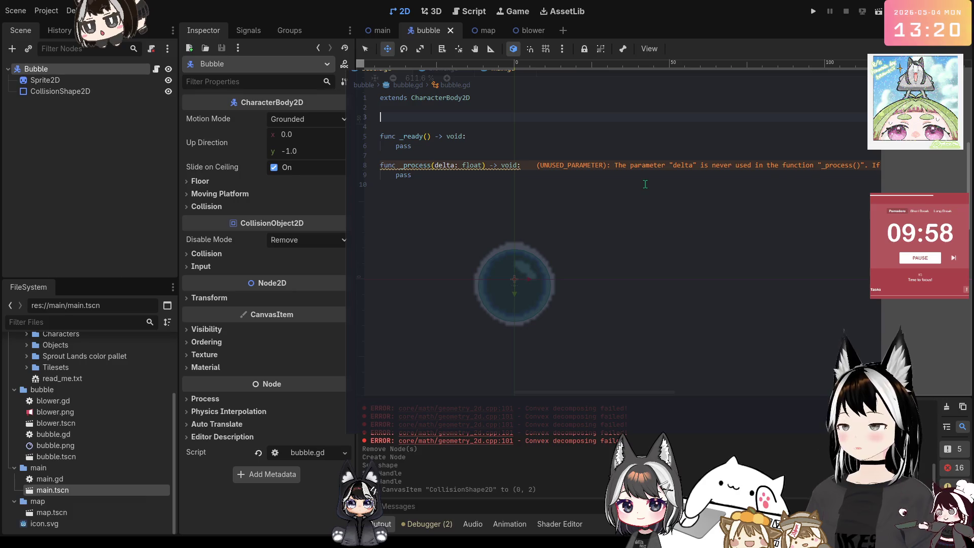
Step: Declare var blower_node : Variant in bubble.gd
text(var b)
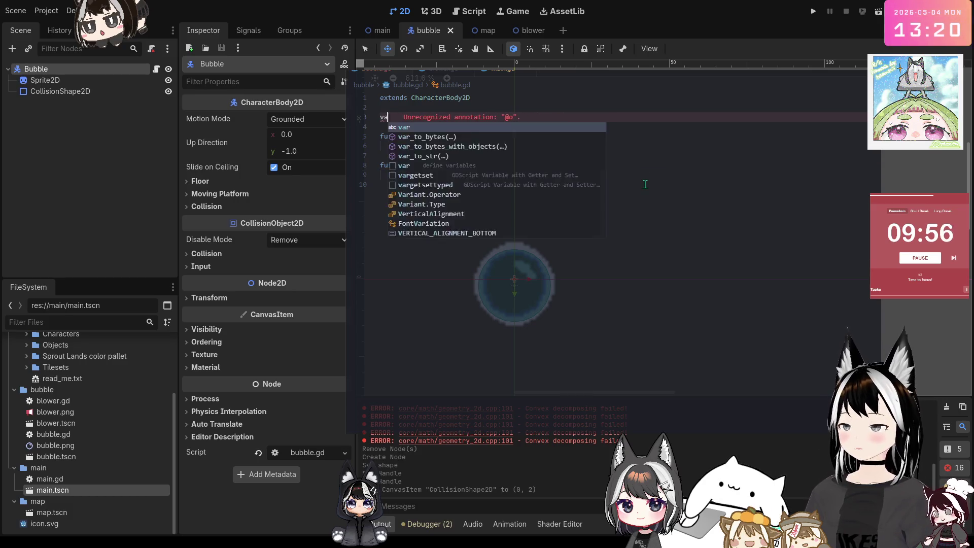
text(lower_node)
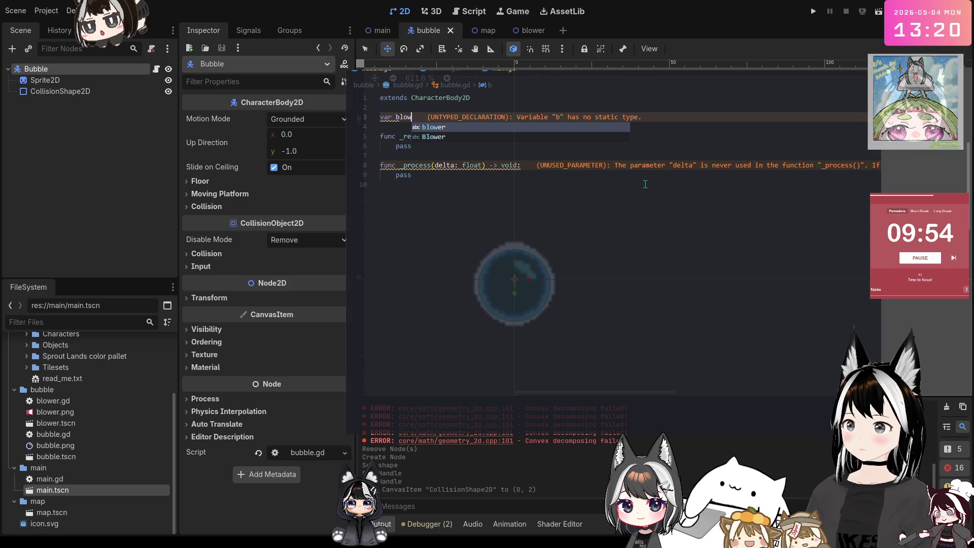
text( : Va)
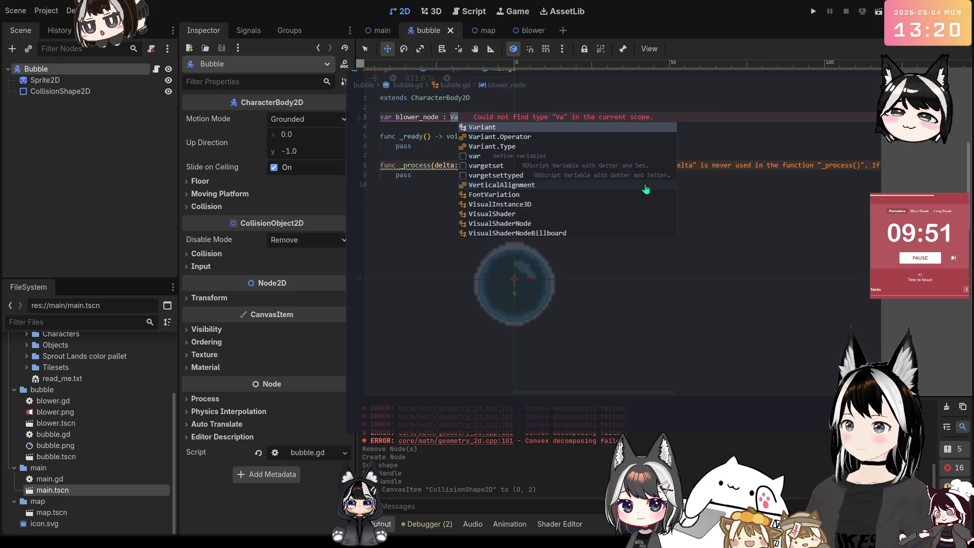
key(Return)
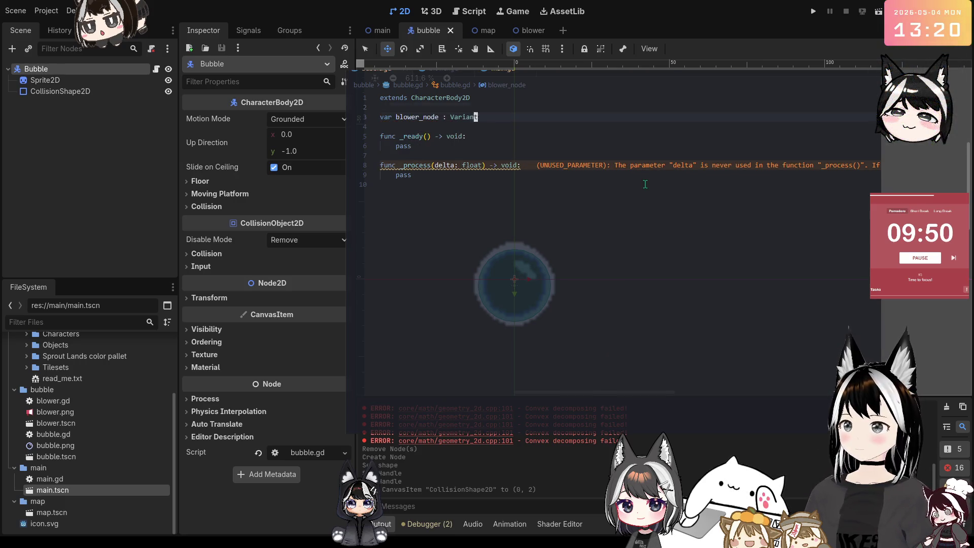
key(shift+alt+o)
key(Return)
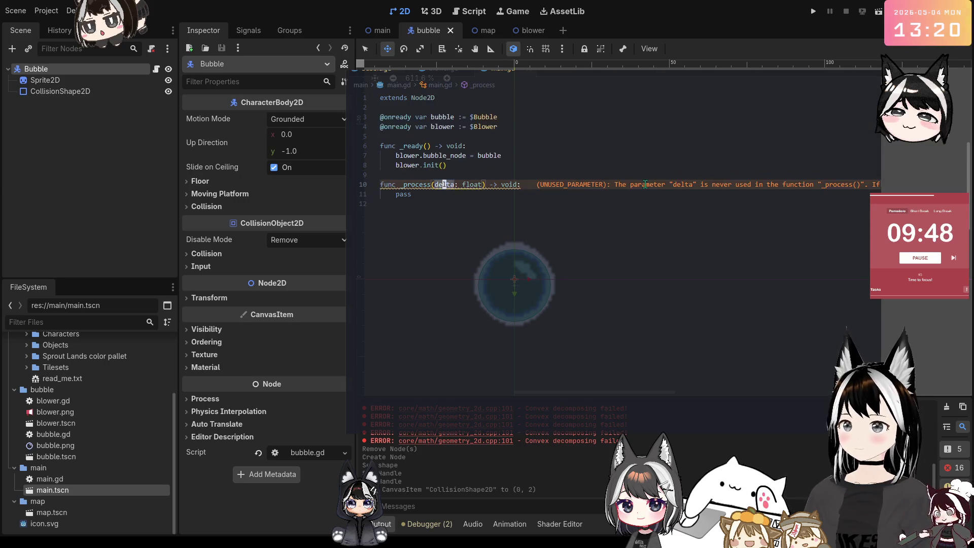
Step: In main.gd, duplicate line 7 and turn the copy into bubble.blower_node = blower
key(Up)
key(Up)
key(Up)
key(Home)
key(ctrl+shift+d)
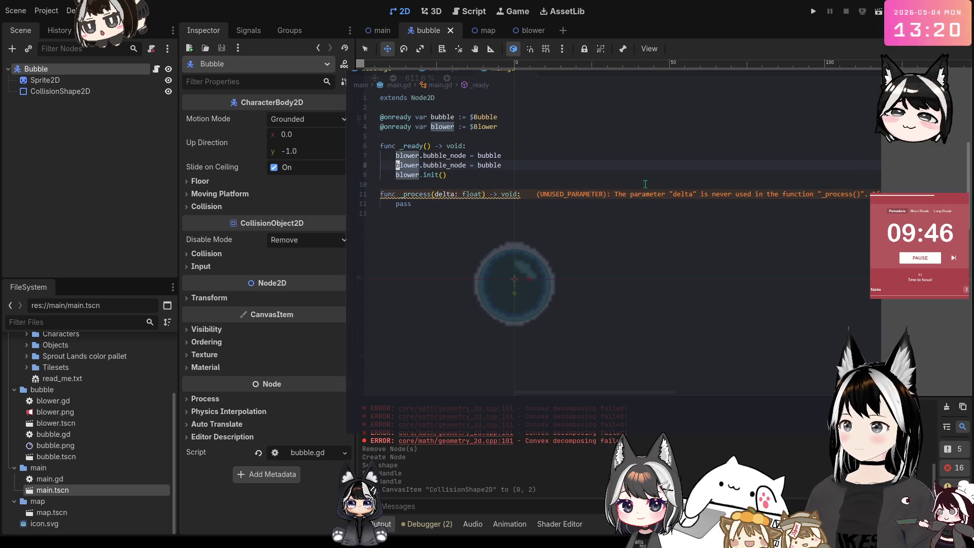
key(ctrl+Right)
key(ctrl+BackSpace)
text(bub)
key(Return)
key(Right)
key(Right)
key(ctrl+Delete)
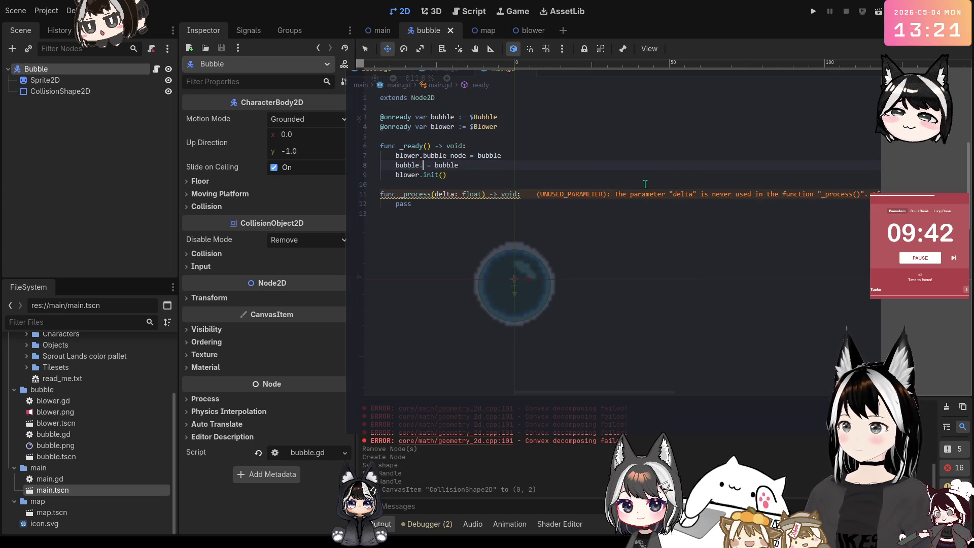
text(lower)
key(Return)
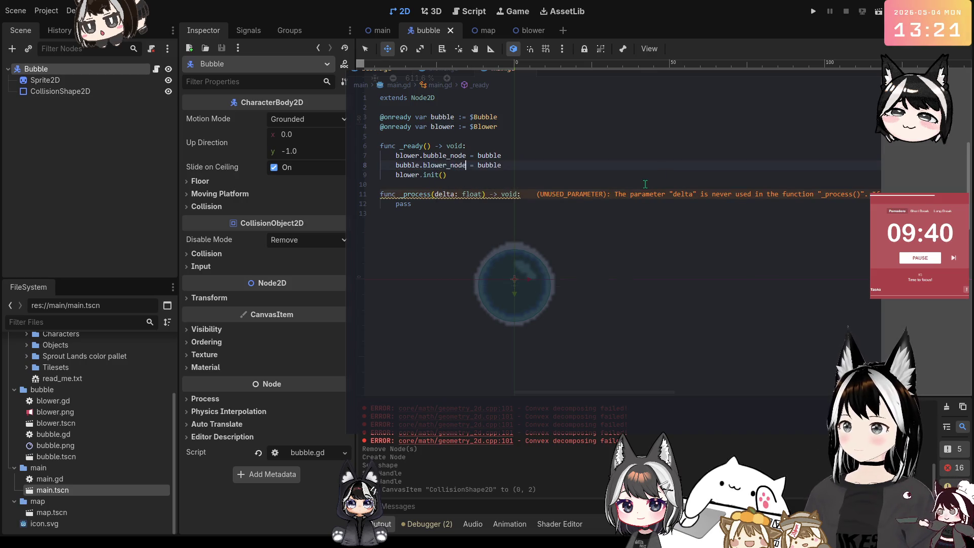
key(ctrl+Right)
key(ctrl+Right)
key(ctrl+shift+Right)
text(blo)
key(Return)
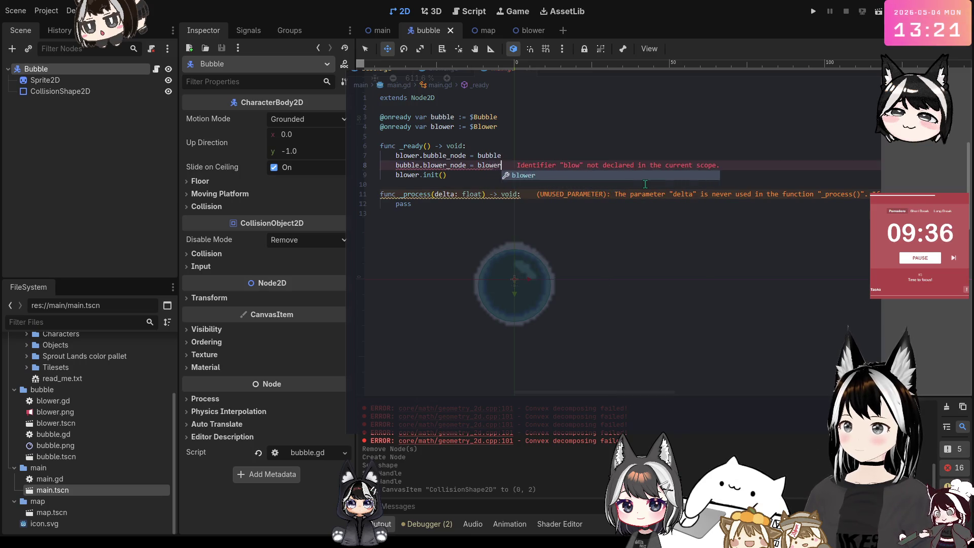
Step: Add a bubble.init() call on a new line below blower.init()
key(Down)
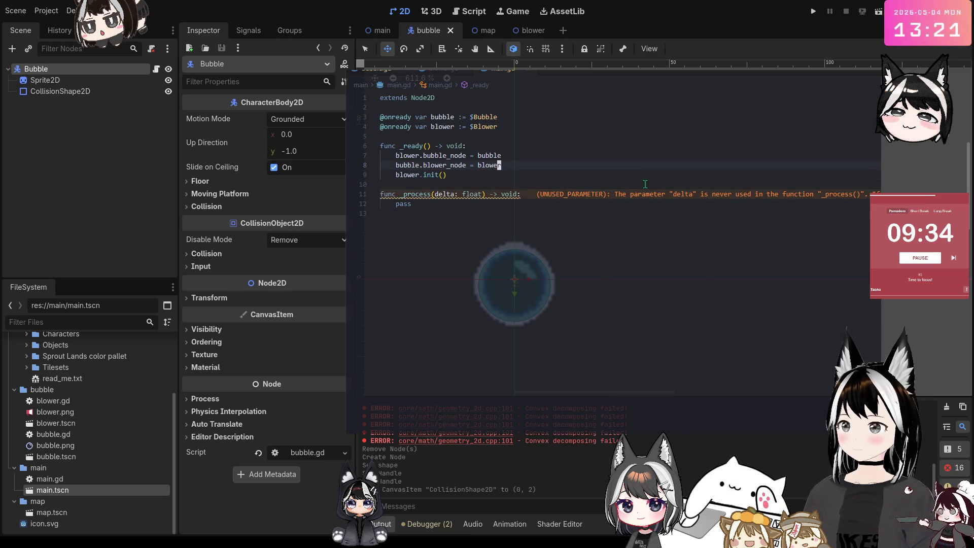
key(Return)
text(bubble.ini)
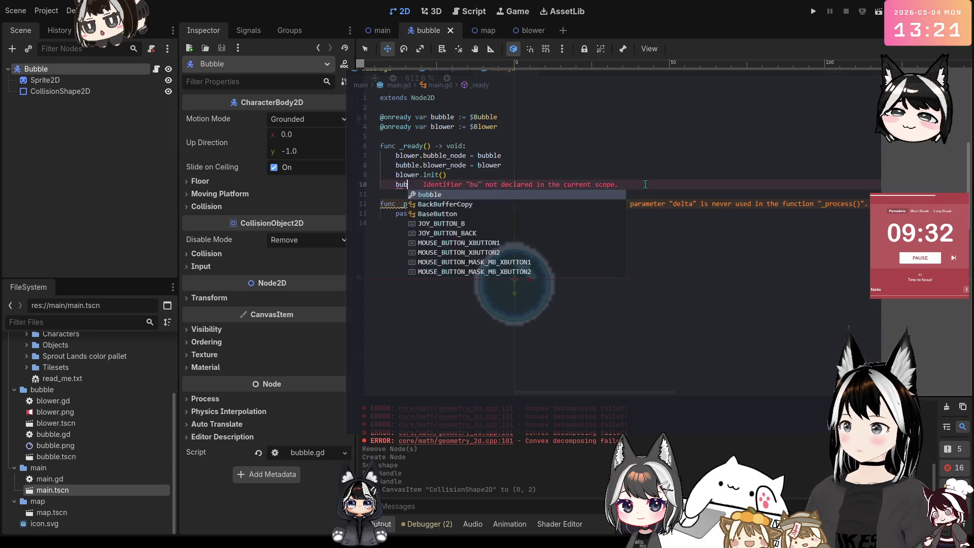
text(t)
key(Return)
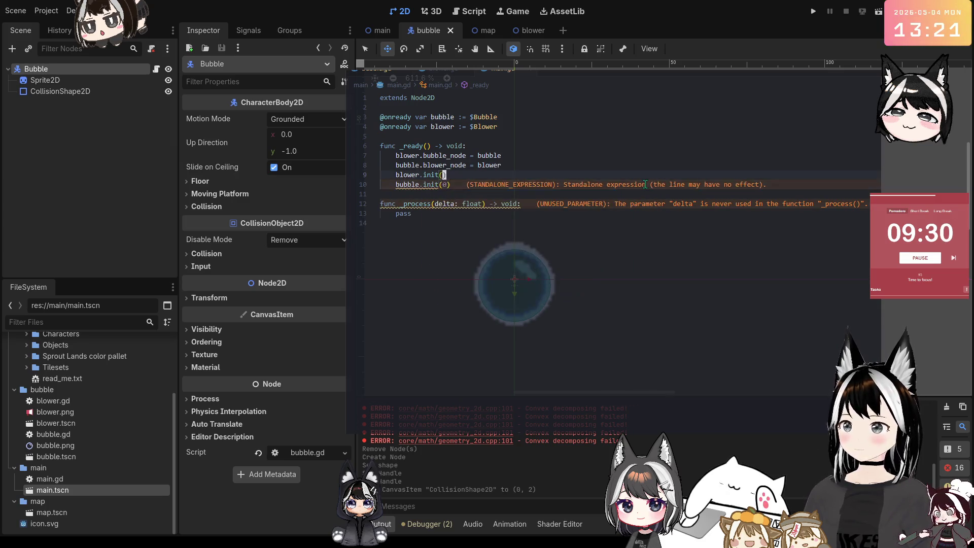
key(BackSpace)
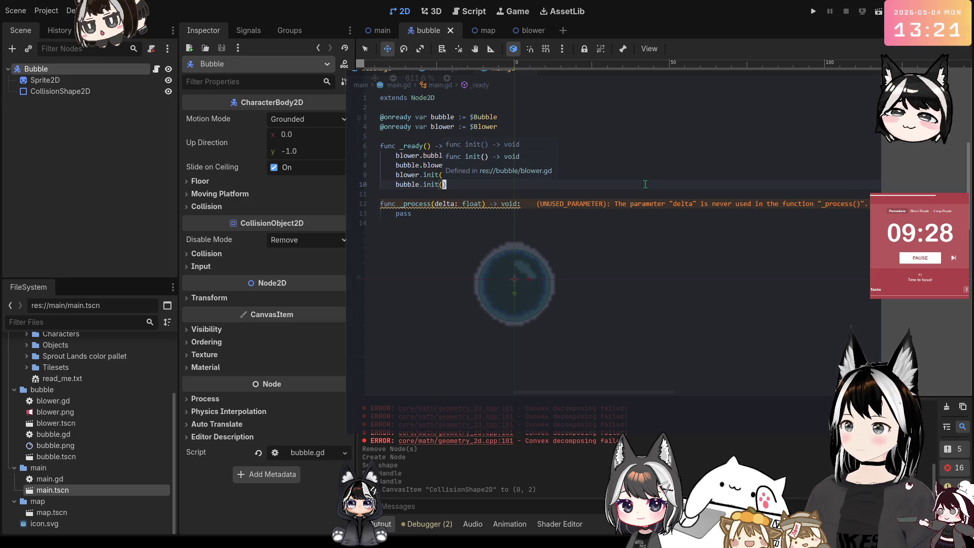
Step: Open bubble.gd through the quick-open script search
key(Up)
key(Up)
key(Up)
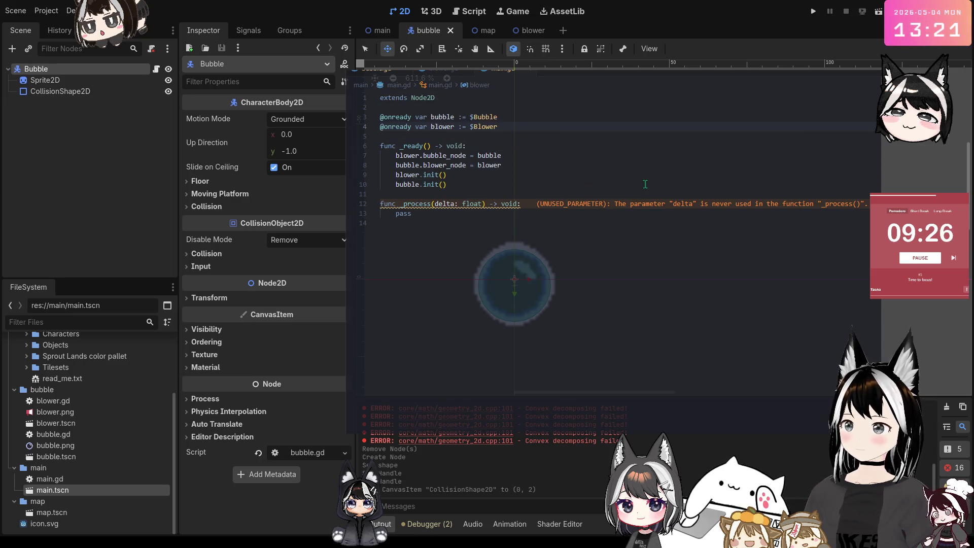
key(Down)
key(Down)
text(bubbl)
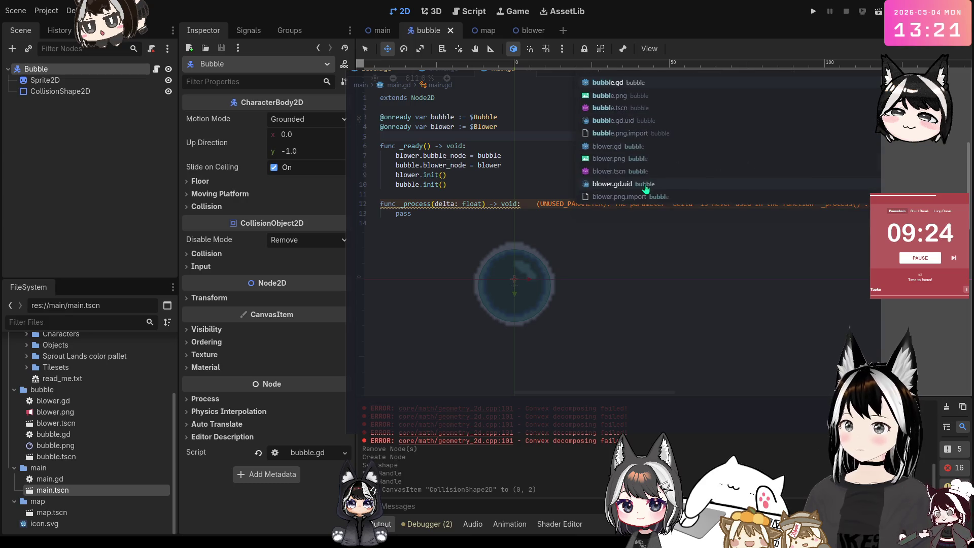
key(Return)
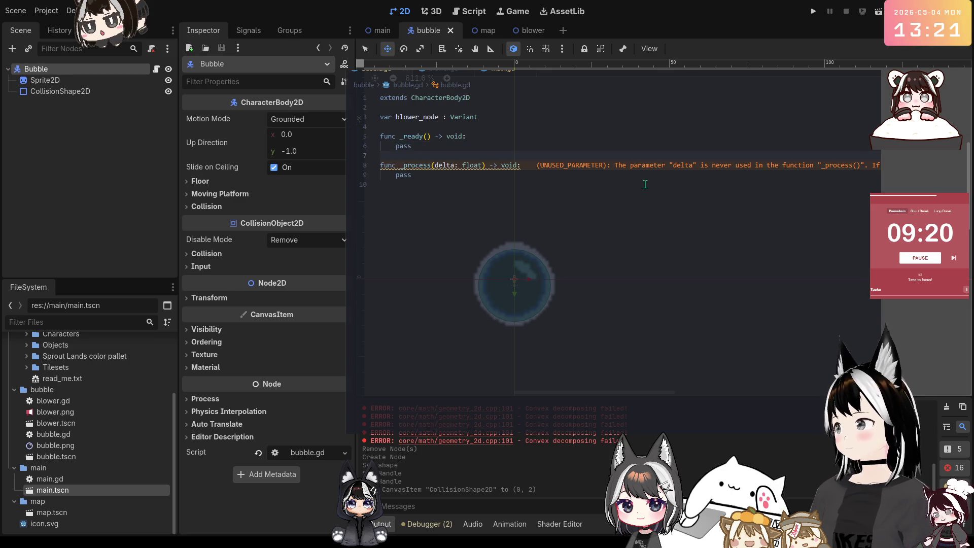
Step: Add func _init() -> void: above the _process function in bubble.gd
key(Up)
key(Up)
key(End)
key(Return)
text(p)
key(BackSpace)
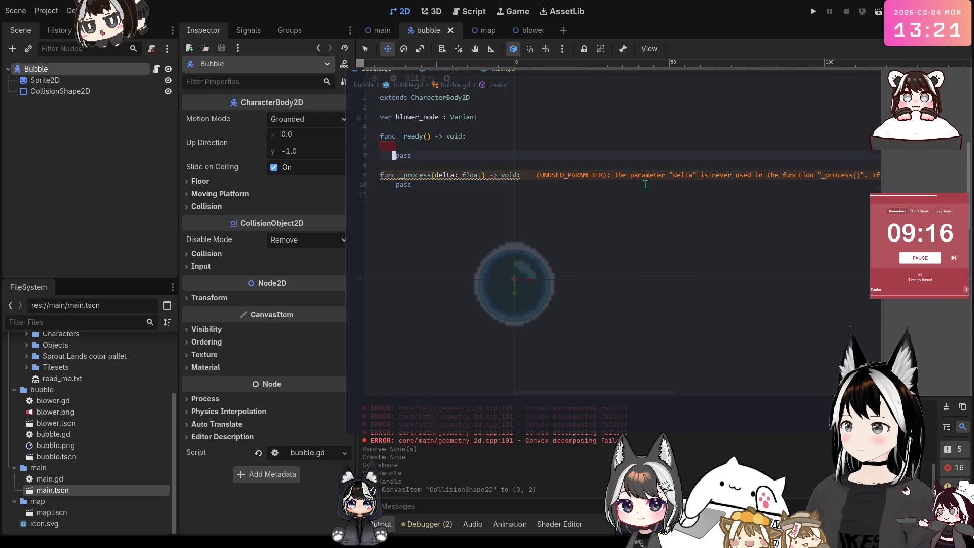
key(Down)
key(Down)
key(Return)
key(Return)
key(Up)
text(func )
text(_in)
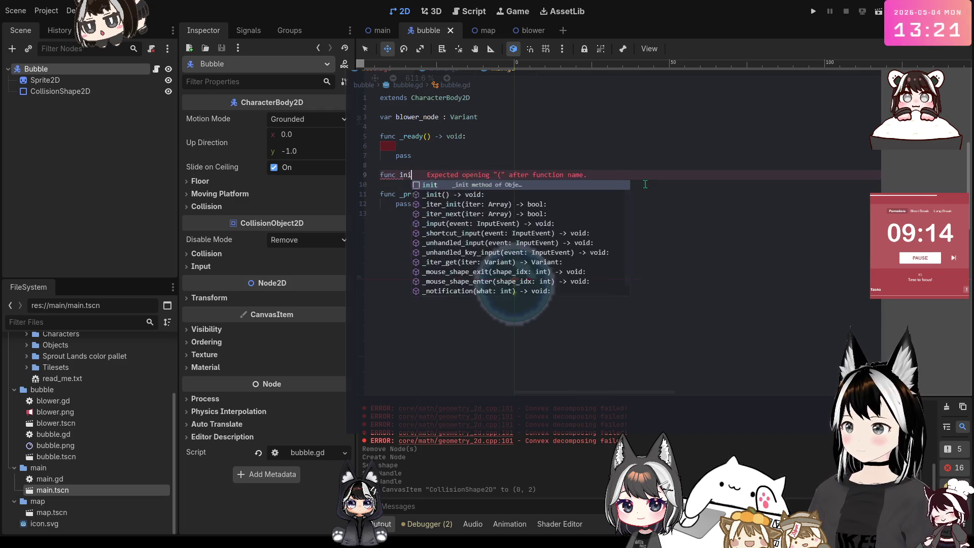
text(it() -> void)
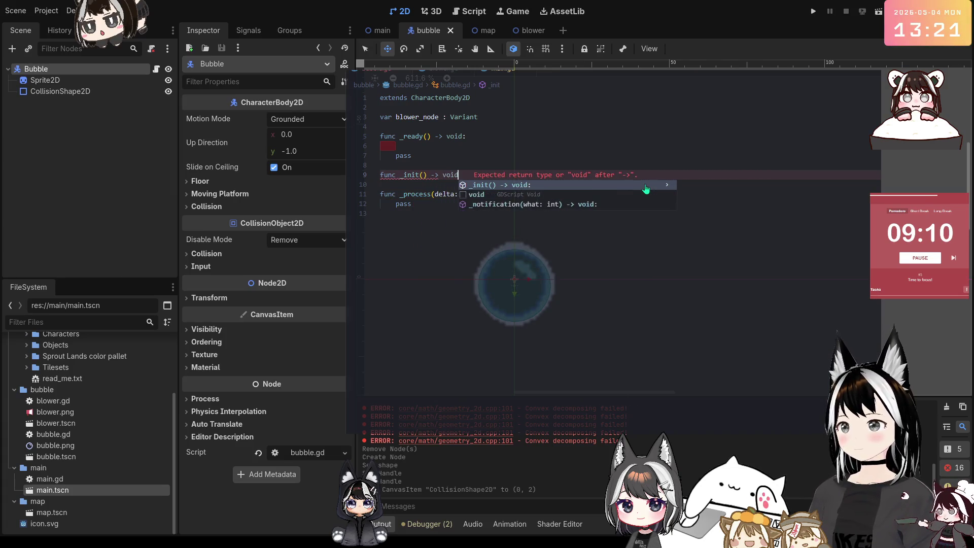
key(Return)
key(Return)
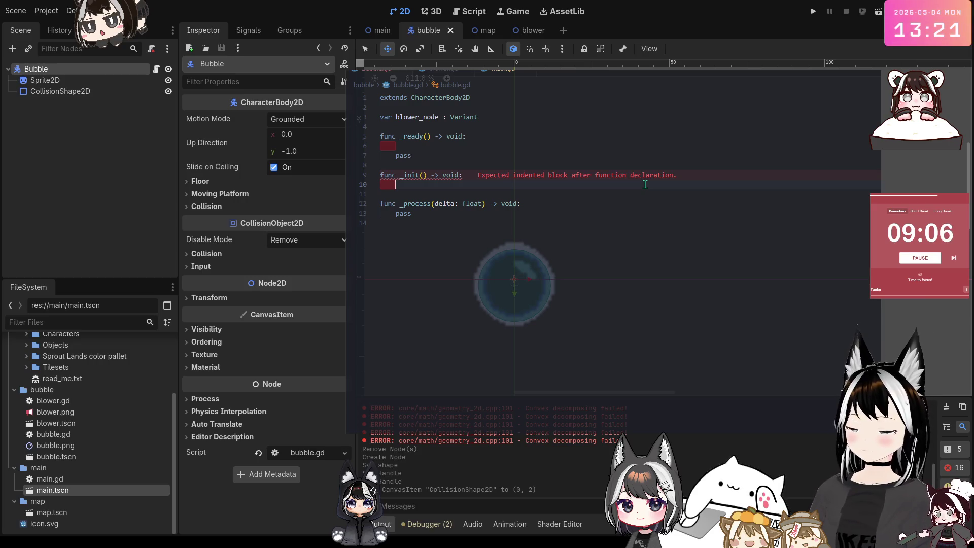
Step: Give _init the body print_debug(blower_node.position)
text(blower_node.)
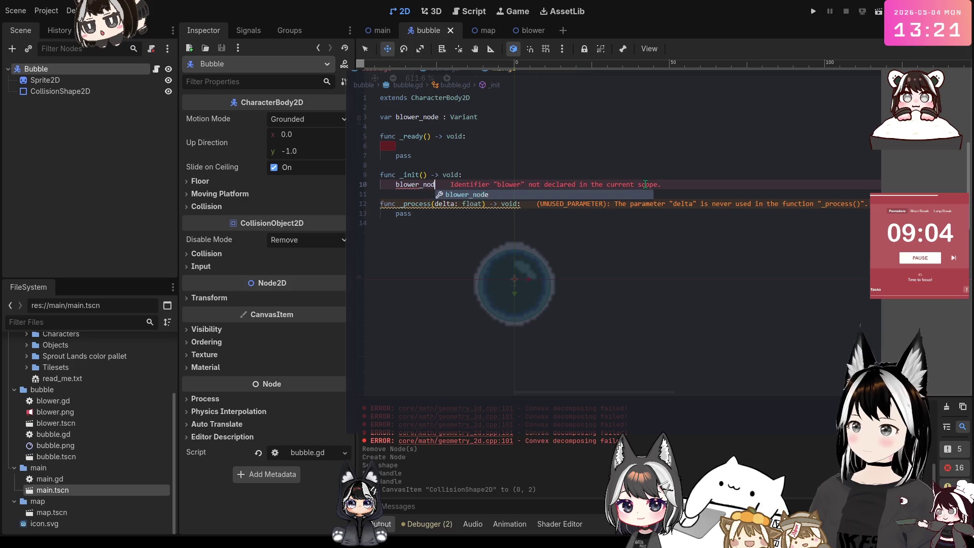
text(position)
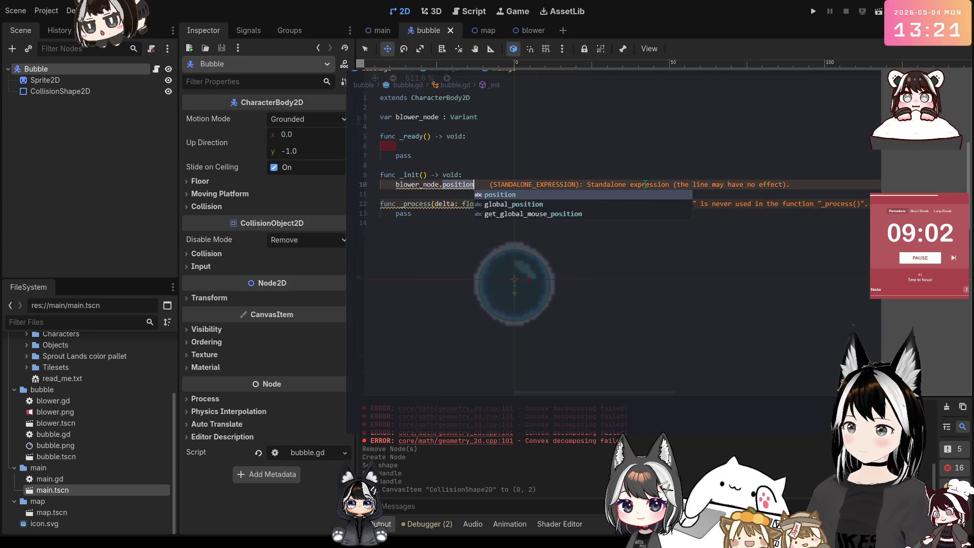
key(Return)
key(ctrl+Left)
key(ctrl+Left)
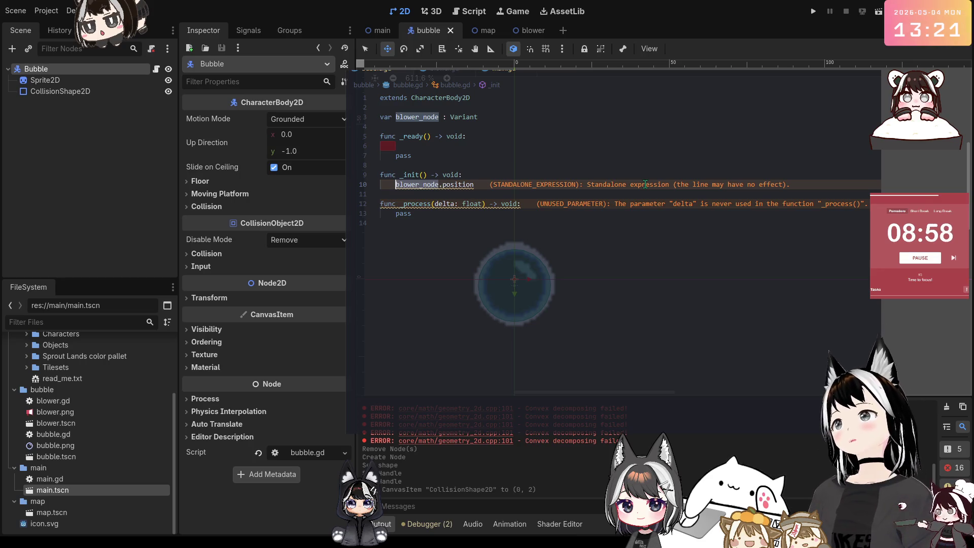
text(print_debug)
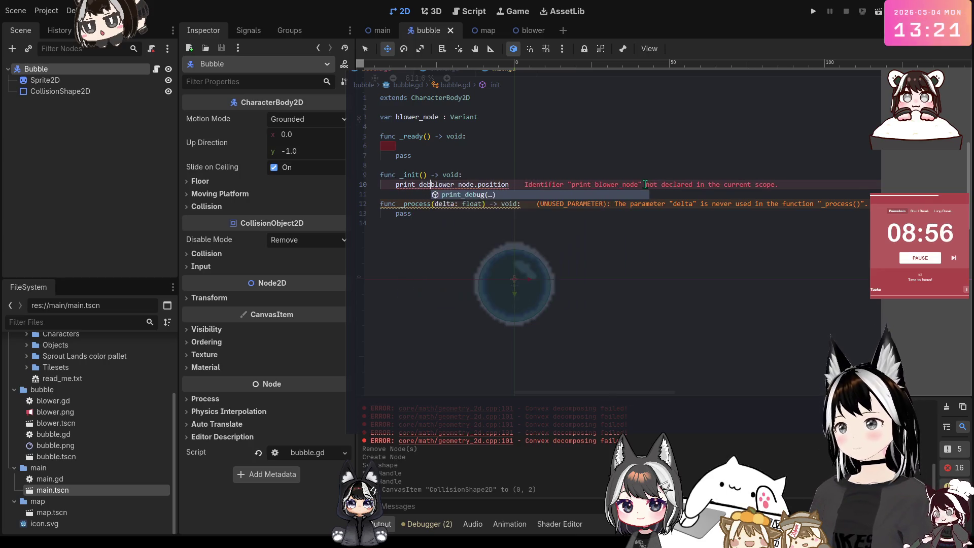
key(BackSpace)
text(()
key(End)
text())
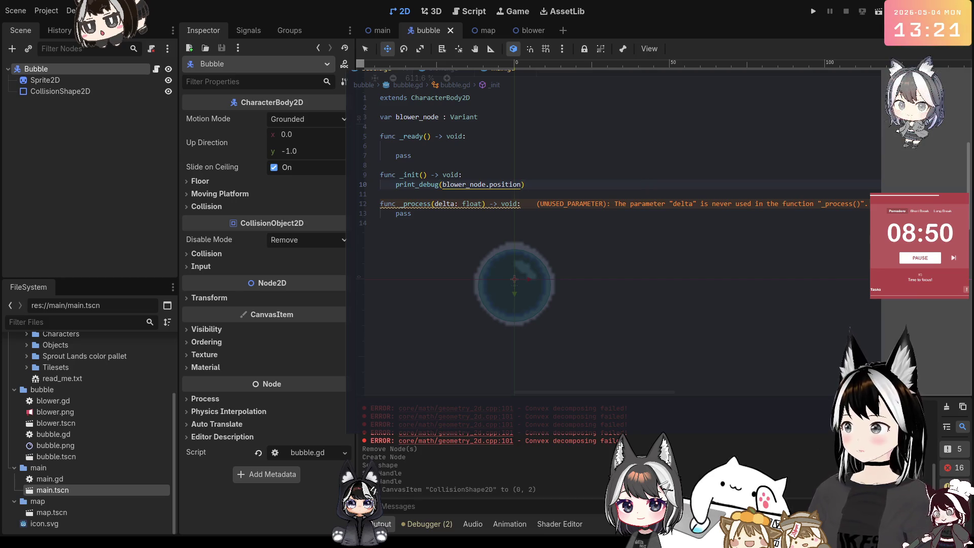
click(73, 160)
Step: Run the main scene to test the init print, then close the game window
key(ctrl+shift+Tab)
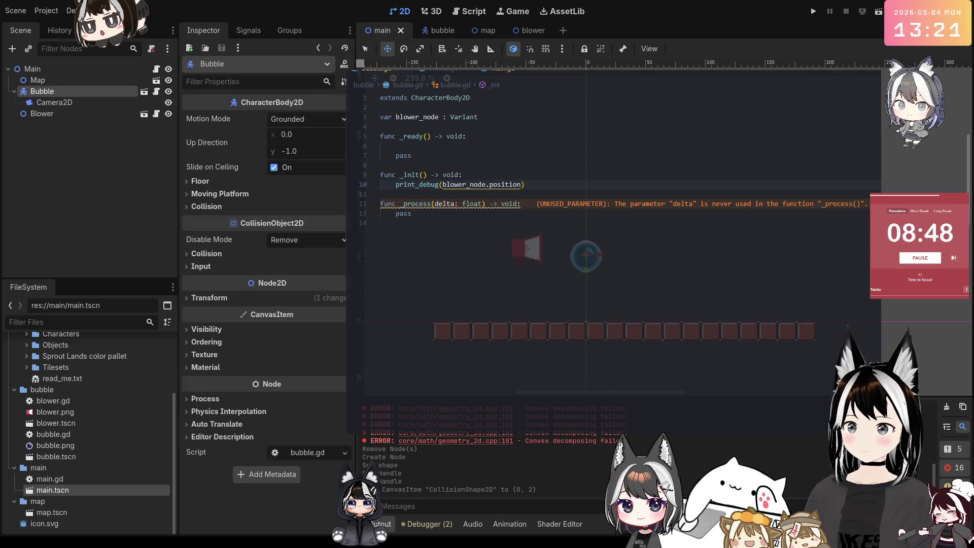
key(F6)
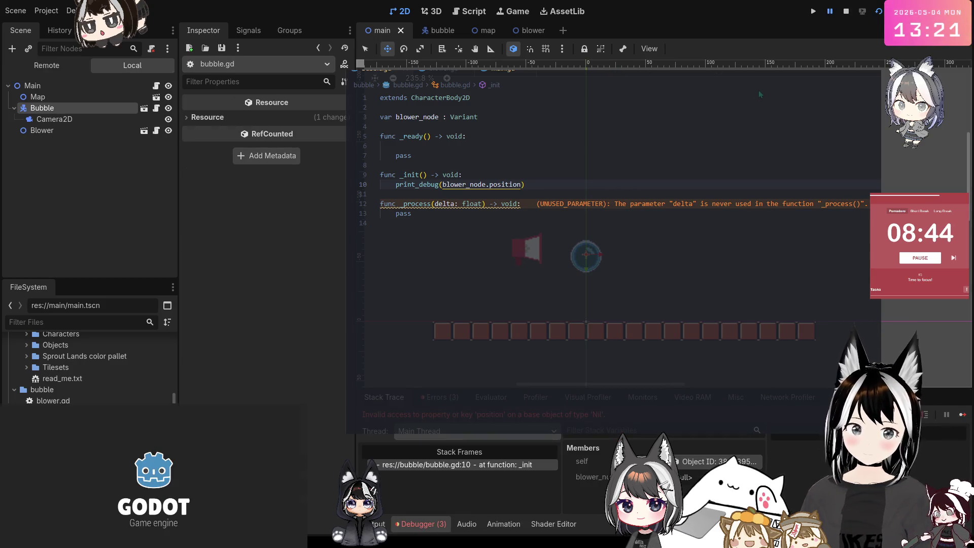
click(440, 396)
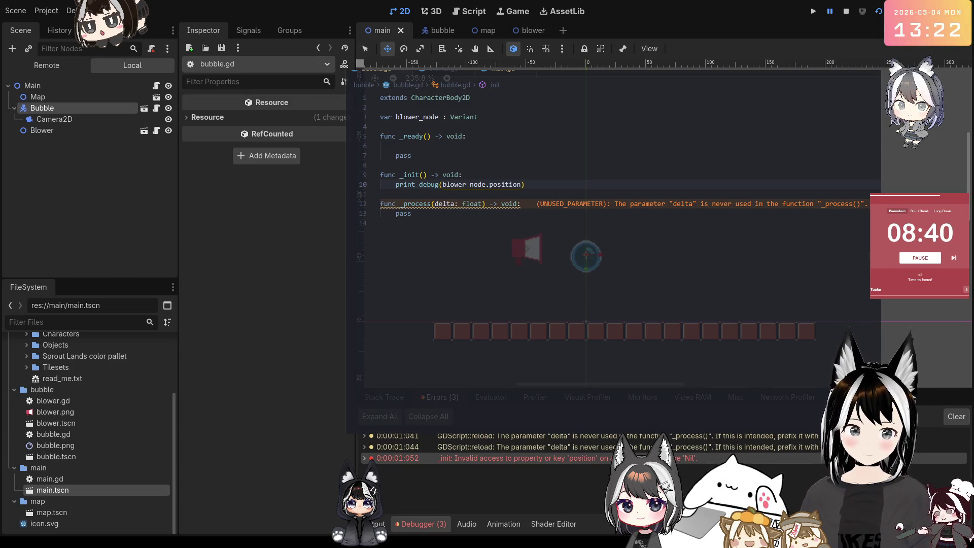
Step: Inspect blower_node on line 10 of bubble.gd and check the node assignments in main.gd
click(468, 248)
key(Up)
key(Up)
key(Up)
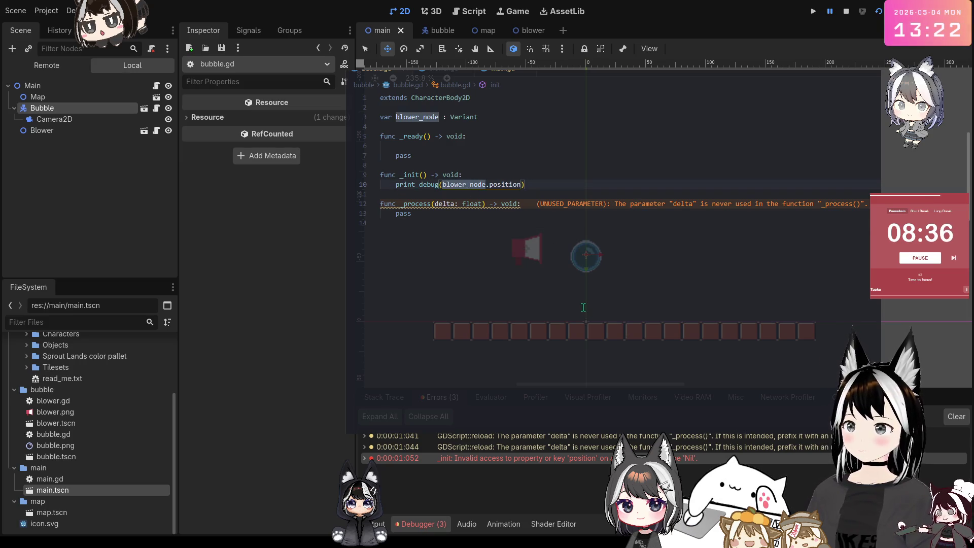
click(446, 81)
click(456, 86)
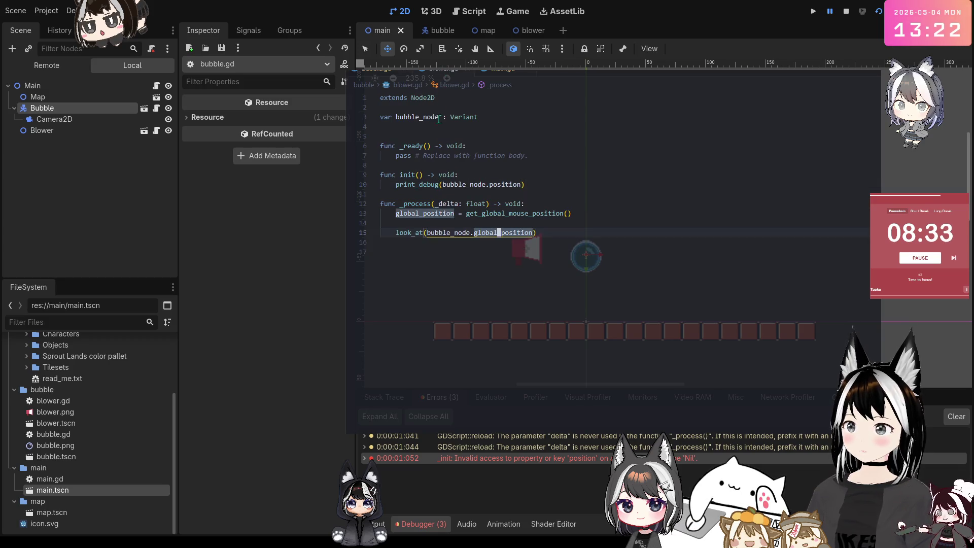
click(490, 79)
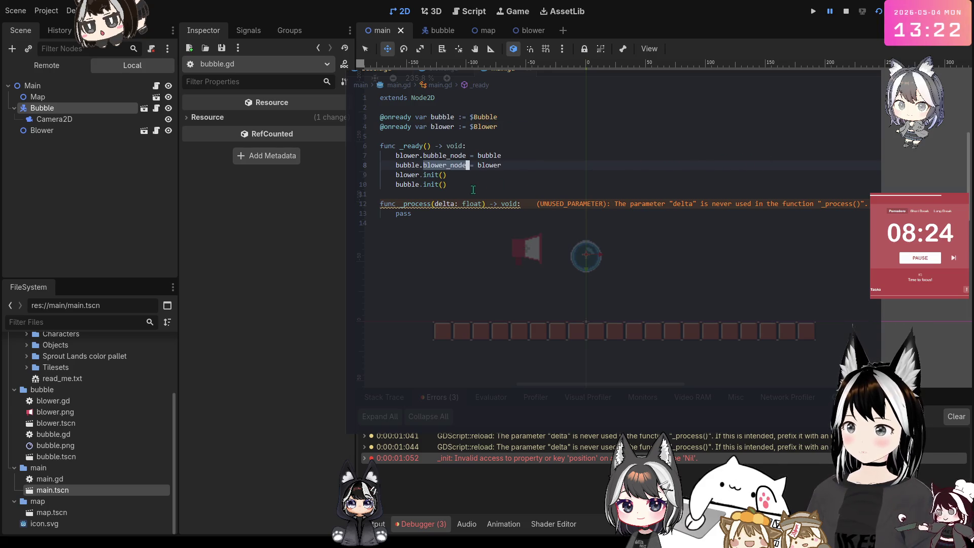
key(Down)
key(Down)
key(Down)
Step: Re-examine blower_node.position in bubble.gd, ending with blower.gd displayed
ctrl+click(436, 184)
click(471, 184)
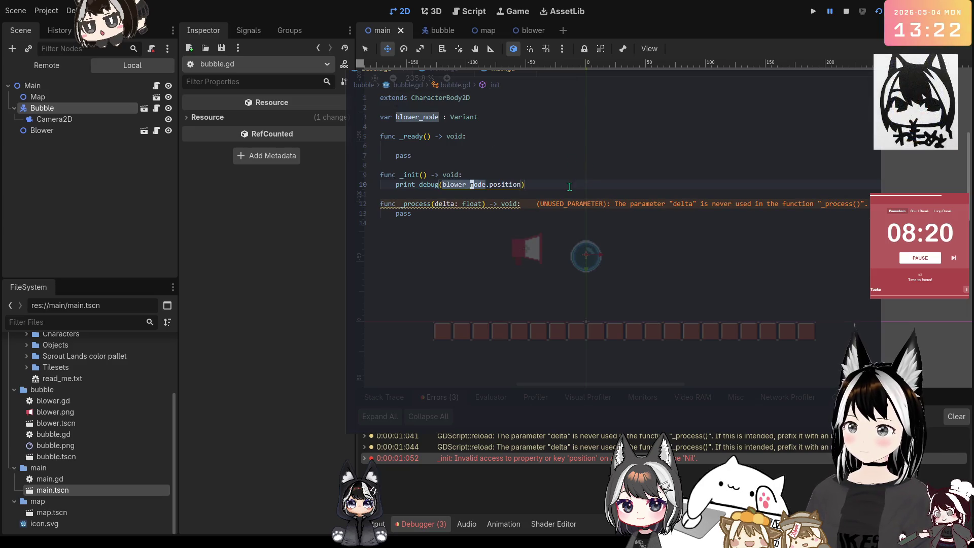
click(516, 184)
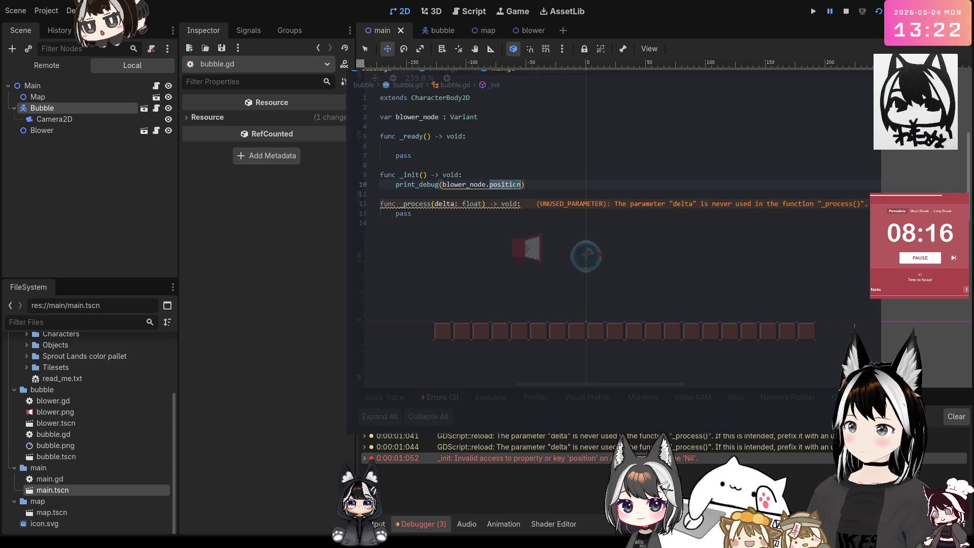
click(503, 146)
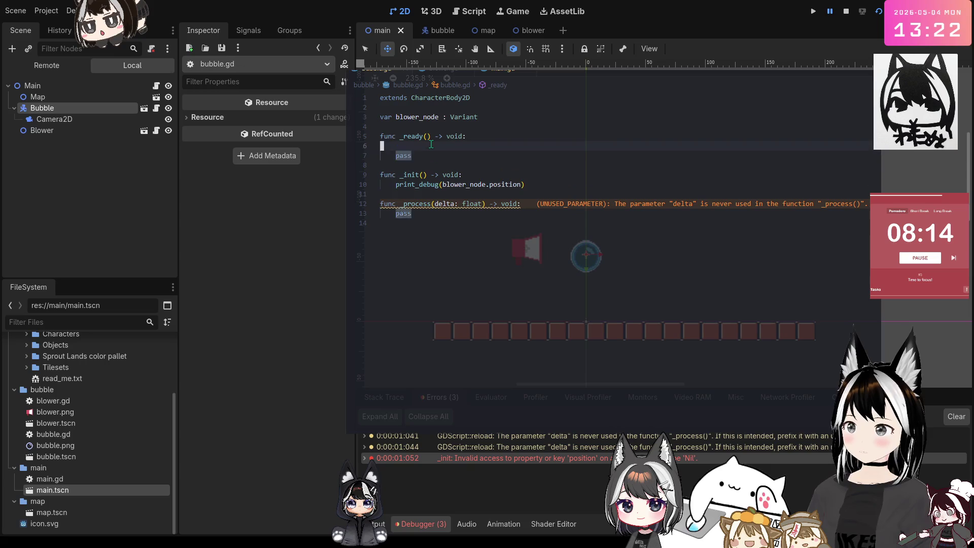
key(alt+Left)
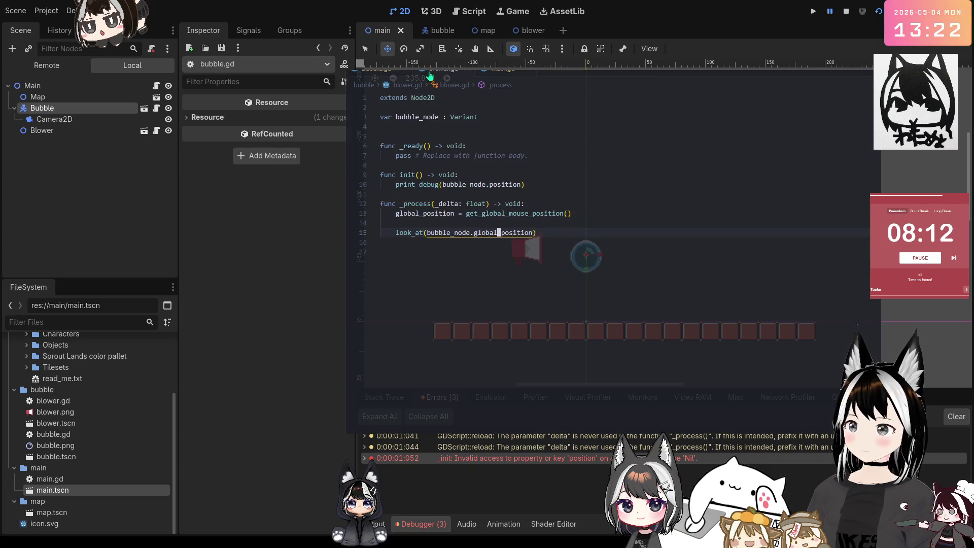
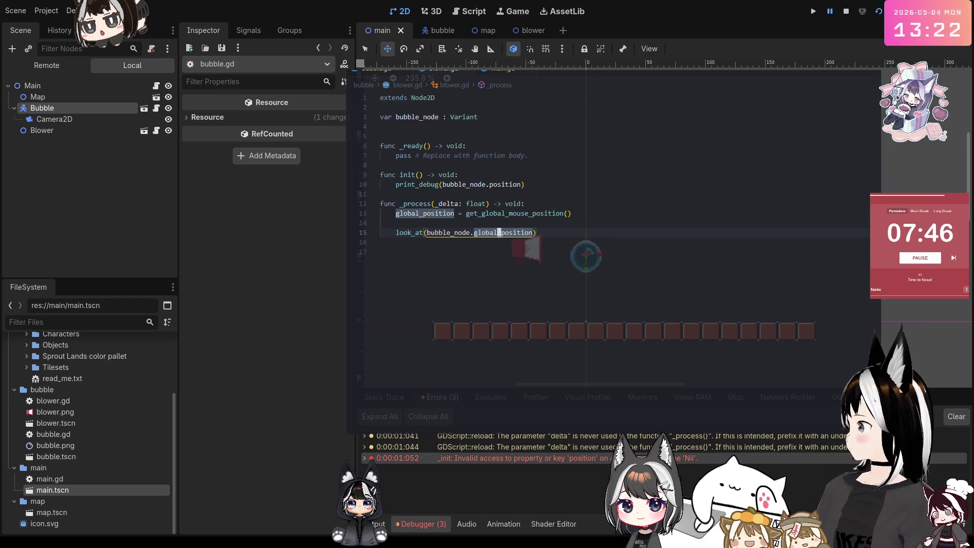
Step: Step through blower.gd's _process lines, then switch to main.gd to view its _ready
key(Down)
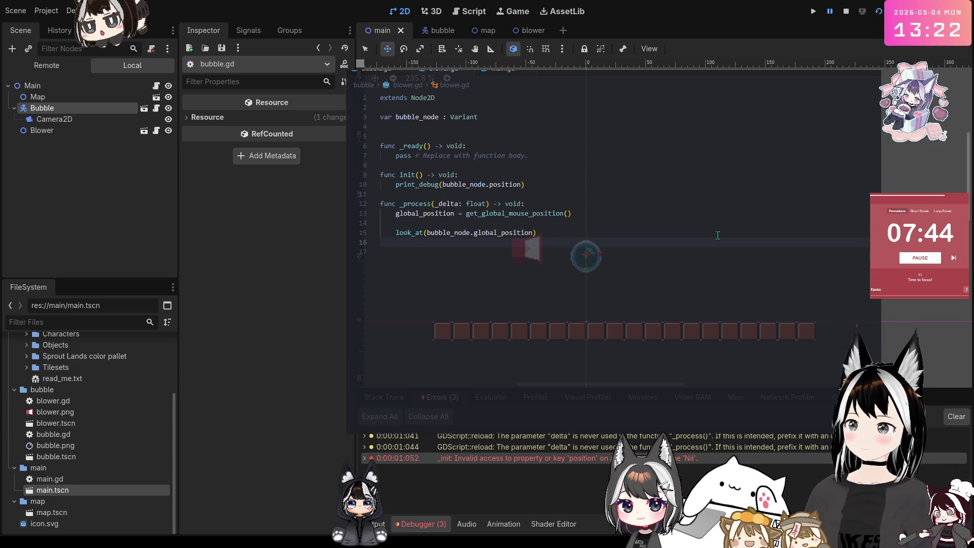
key(Up)
key(Up)
key(Up)
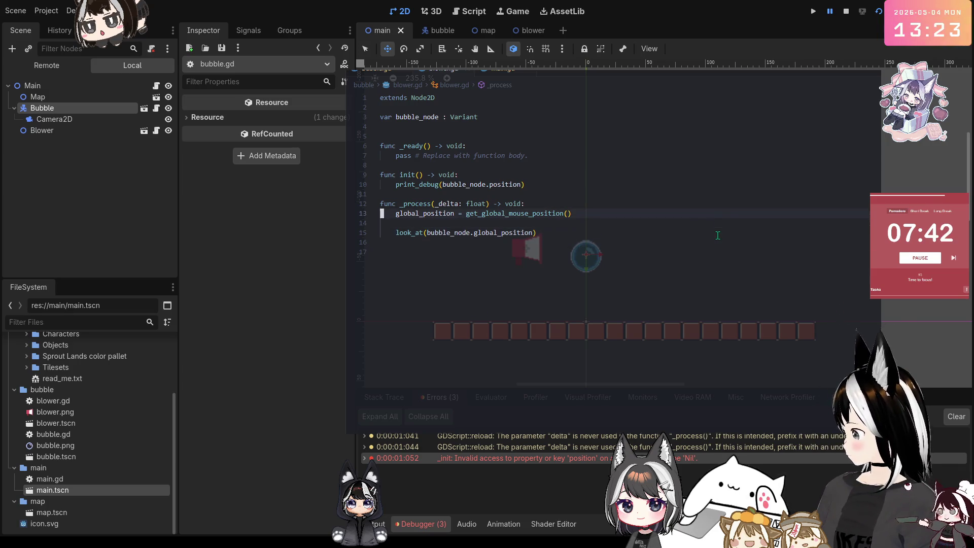
key(Down)
key(Down)
key(Down)
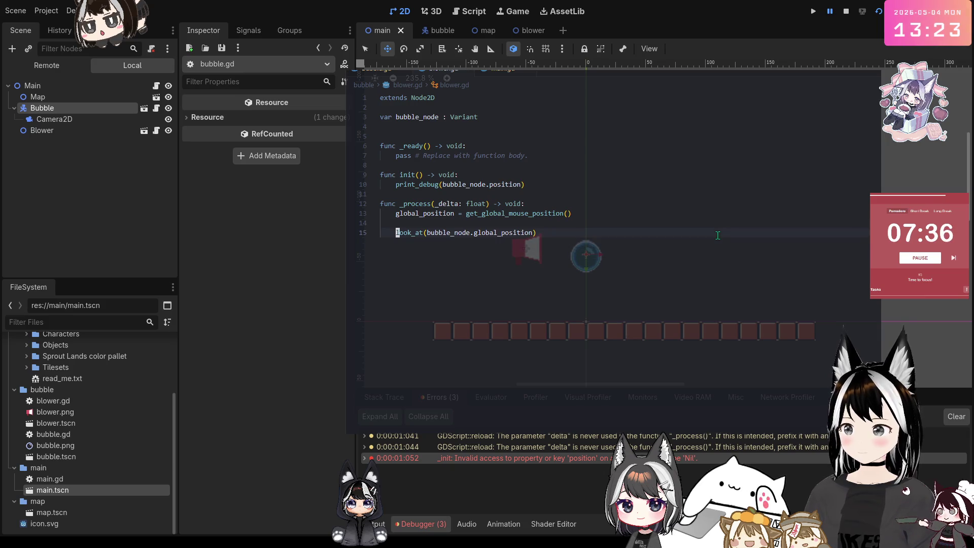
key(Tab)
key(BackSpace)
key(Up)
key(Up)
key(Up)
key(Down)
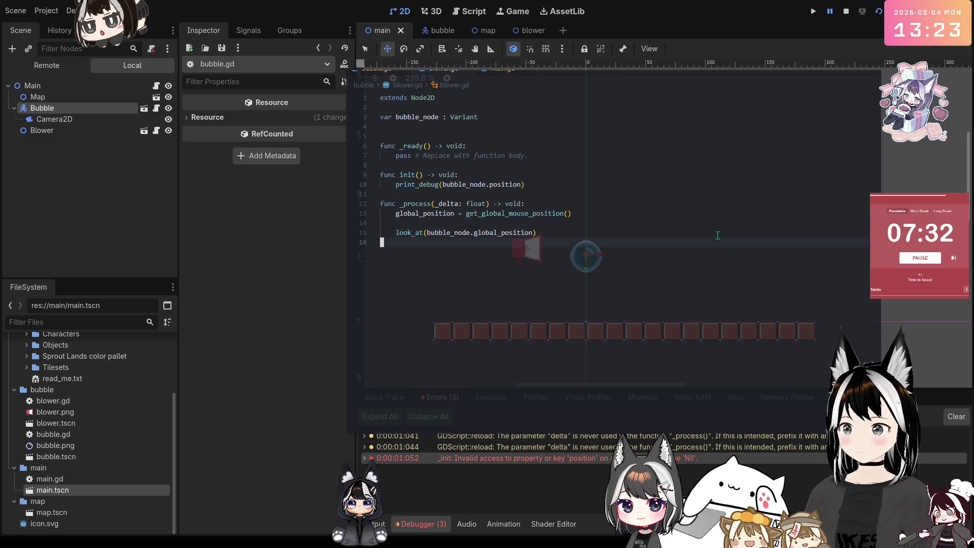
key(Up)
key(Up)
key(Up)
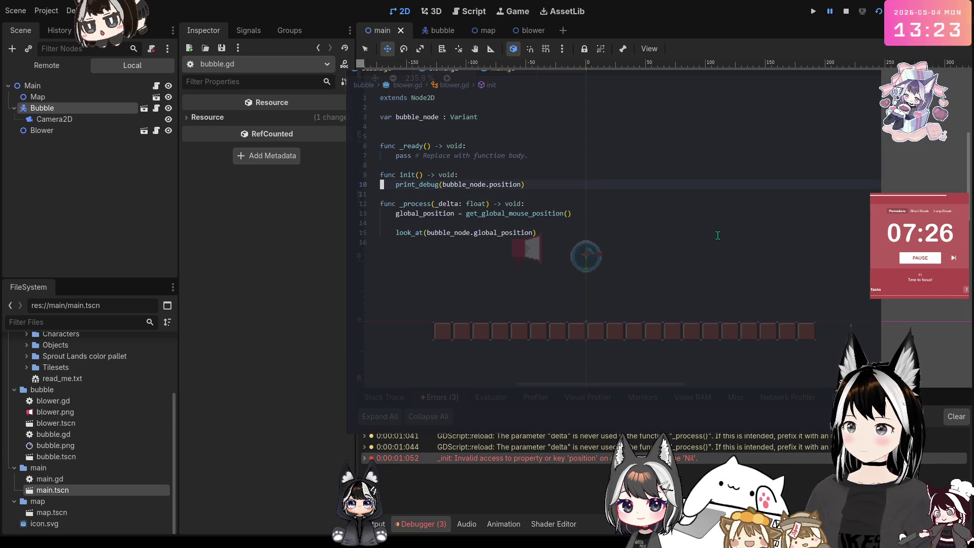
click(502, 69)
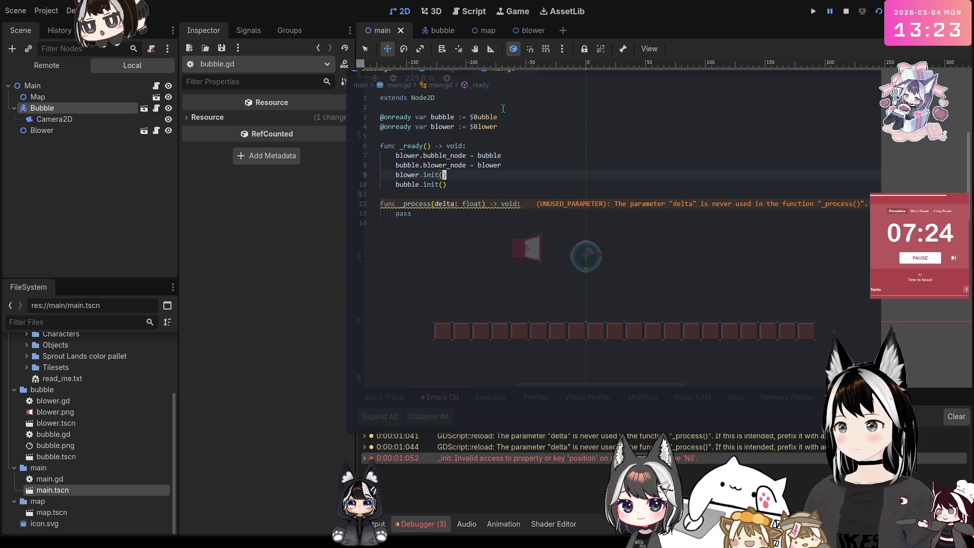
Step: Delete the bubble.init() call line from main.gd
click(460, 165)
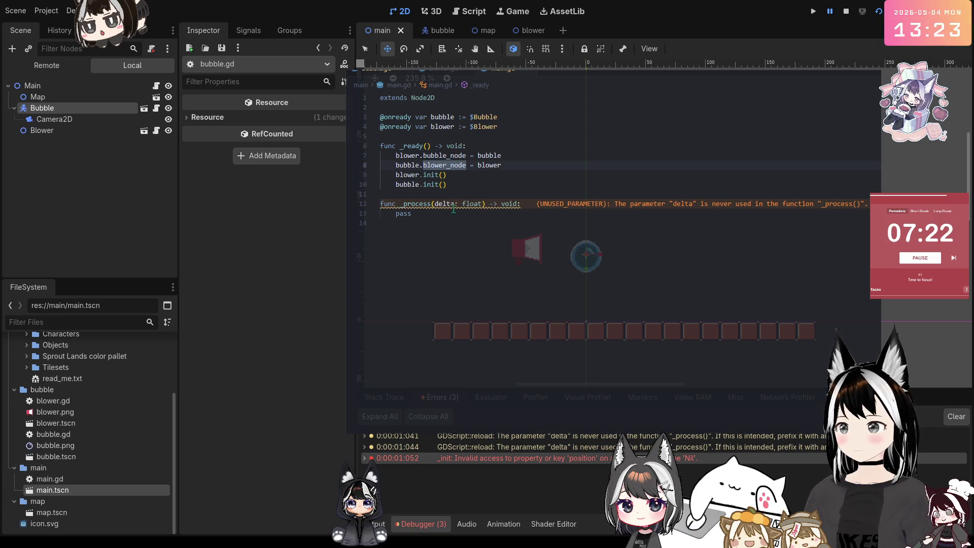
click(438, 184)
key(ctrl+shift+k)
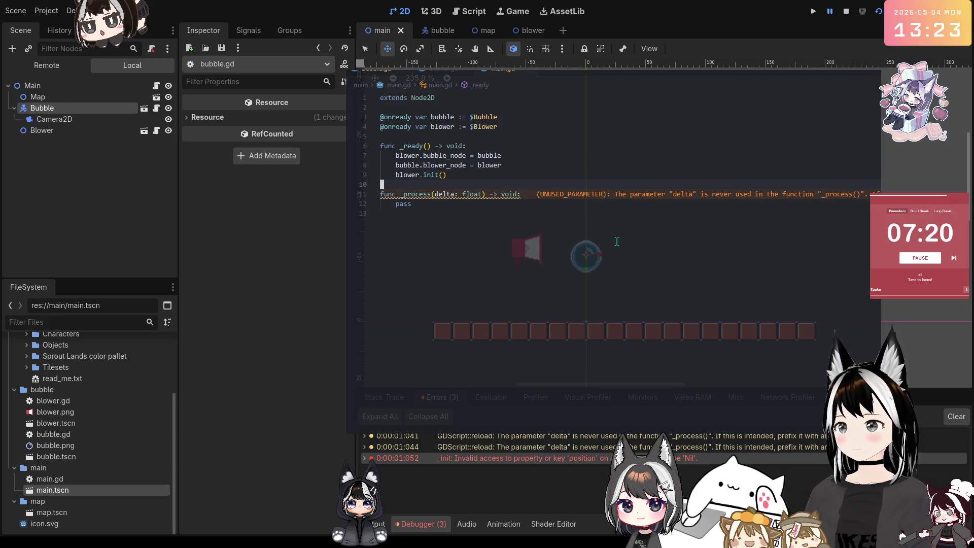
key(Down)
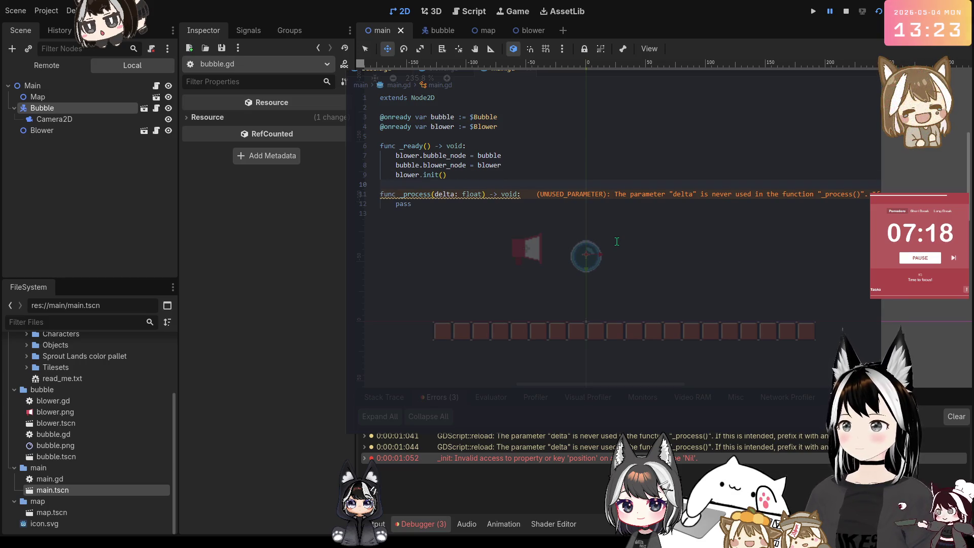
Step: Jump to blower.gd's init function and comment out its lines with Ctrl+K
ctrl+click(431, 174)
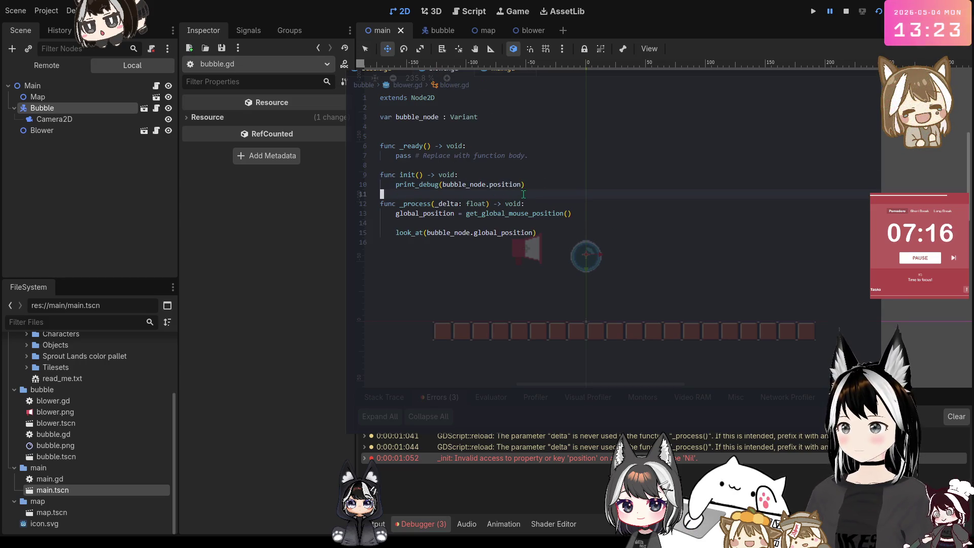
key(shift+Up)
key(shift+Up)
key(ctrl+k)
key(Down)
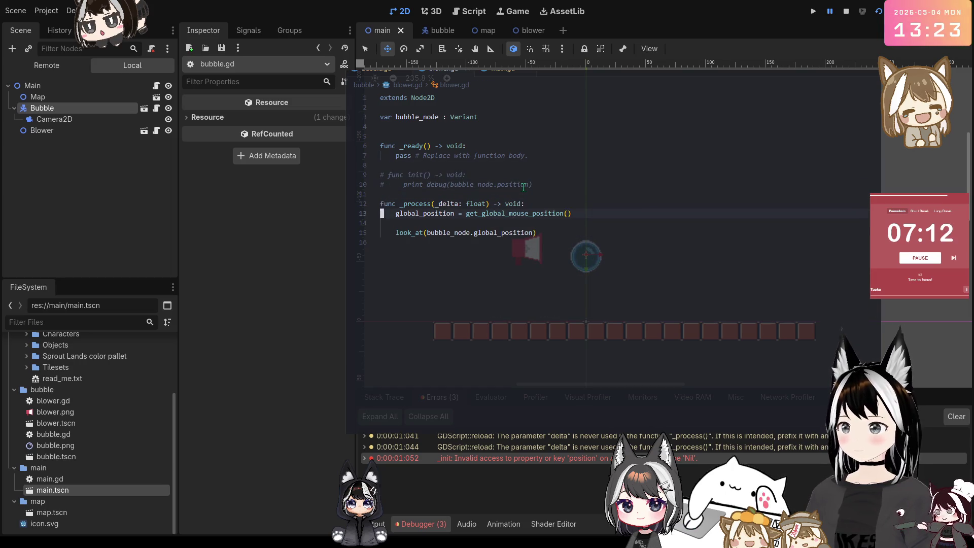
key(ctrl+z)
key(Home)
key(shift+Down)
key(shift+Down)
key(Left)
key(shift+Down)
key(shift+Down)
key(ctrl+k)
key(Left)
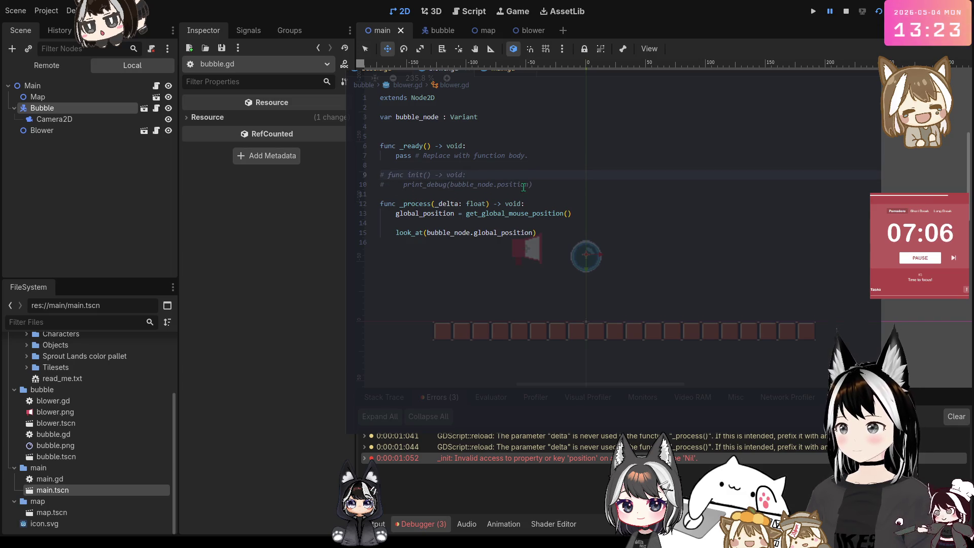
key(shift+Down)
key(shift+Down)
key(Right)
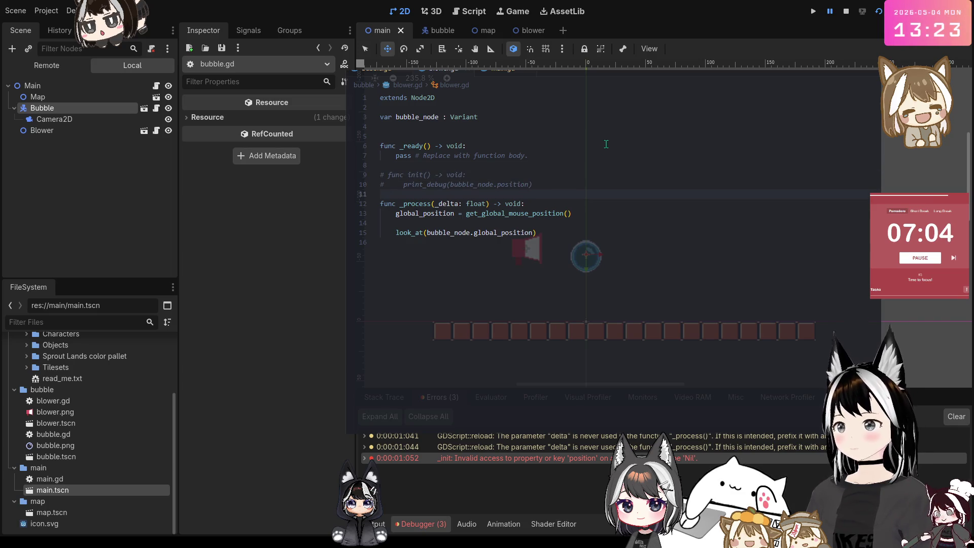
Step: Quick-open bubble.gd, paste print_debug(blower_node.position) into _process, and check the debugger errors
key(shift+alt+o)
text(bub)
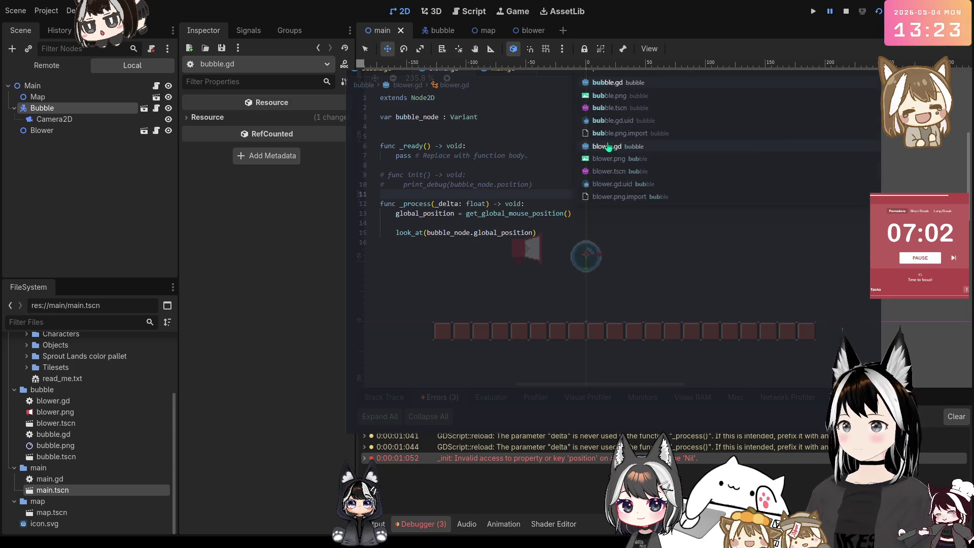
key(Return)
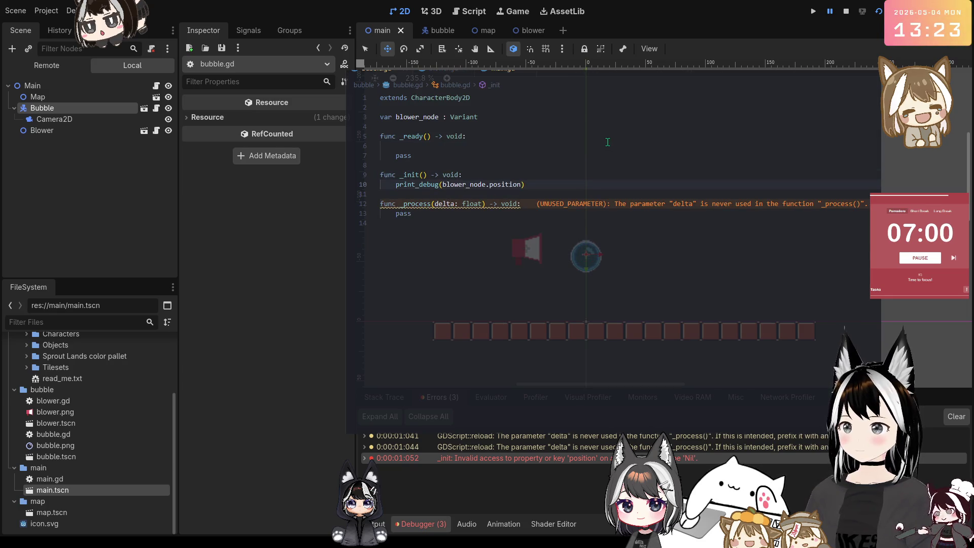
key(Down)
key(Down)
key(Down)
text(print_debug(blower_node.position))
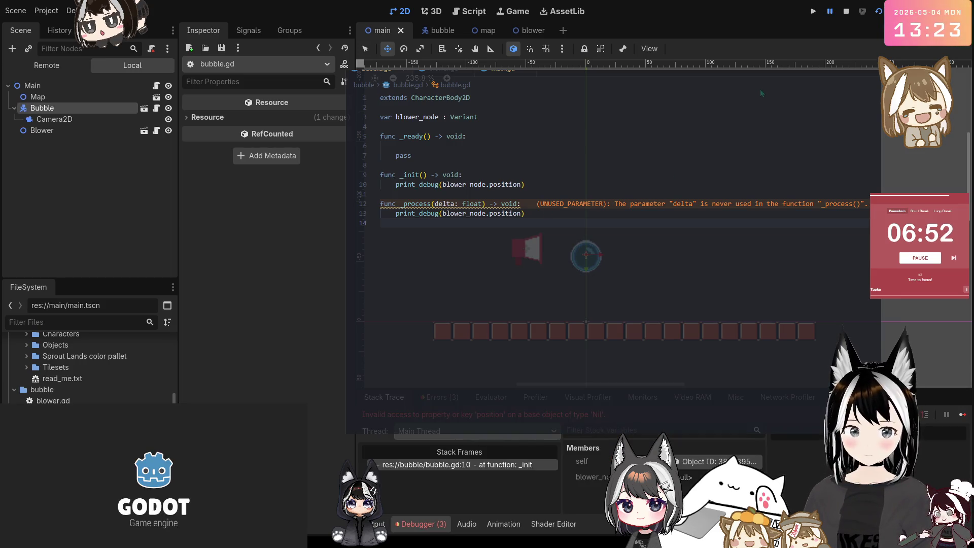
click(440, 398)
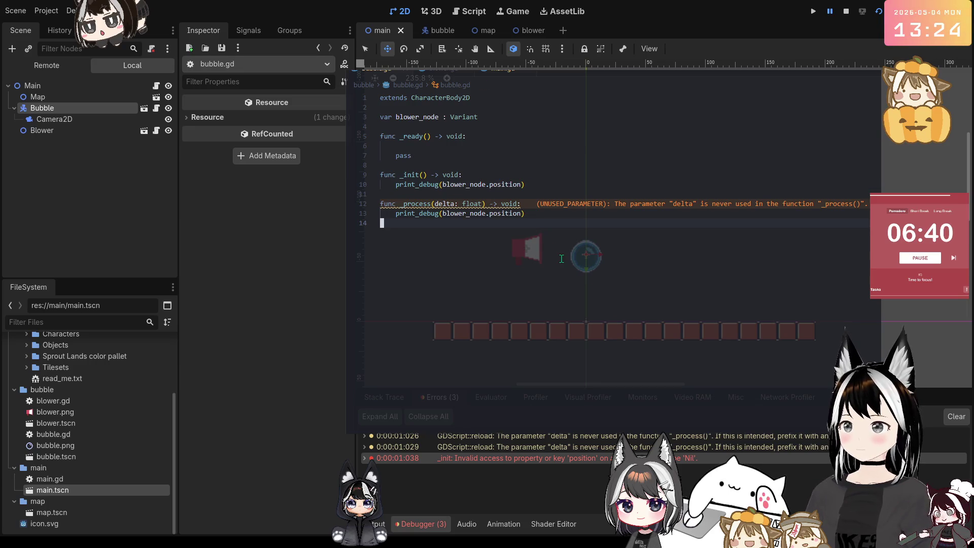
Step: Comment out the _init function in bubble.gd
key(shift+Up)
key(shift+Up)
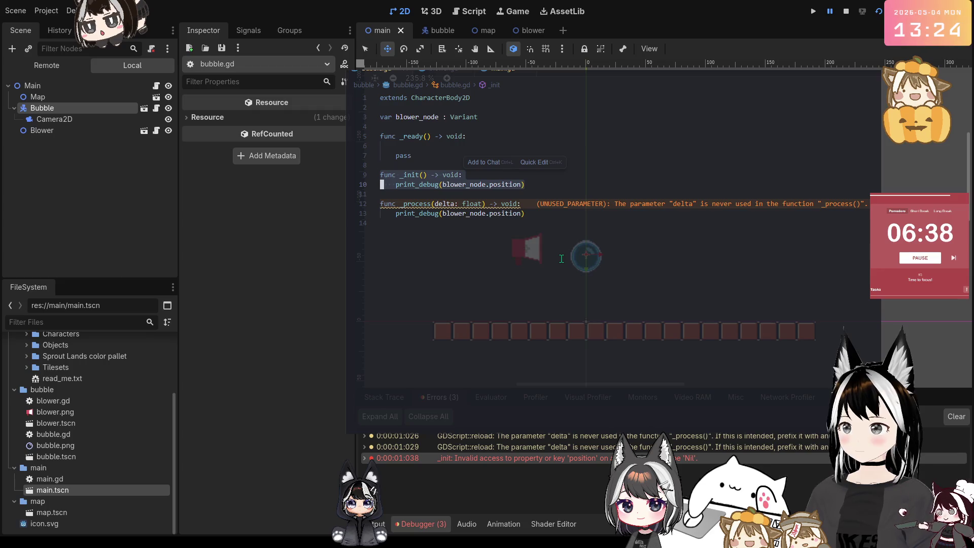
key(ctrl+k)
key(ctrl+shift+comma)
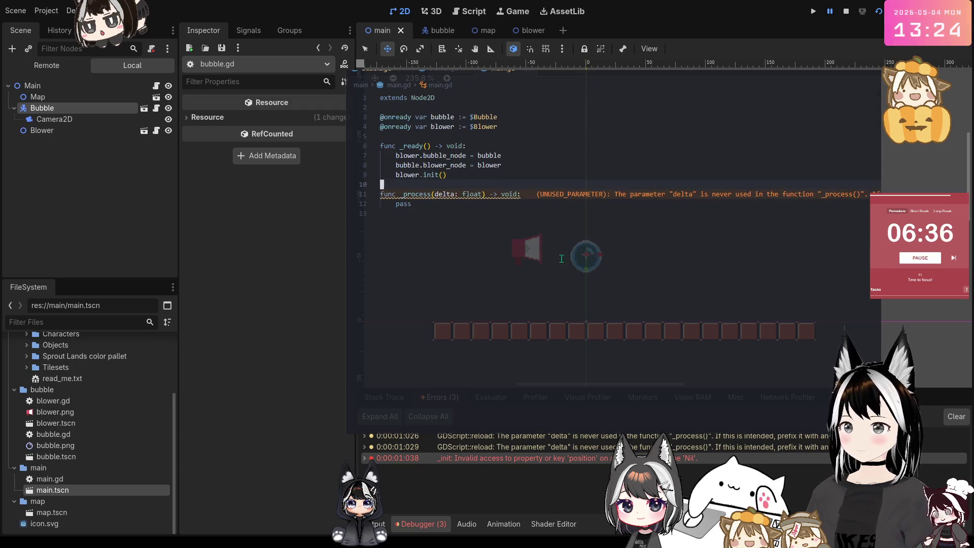
key(Up)
key(Up)
key(Up)
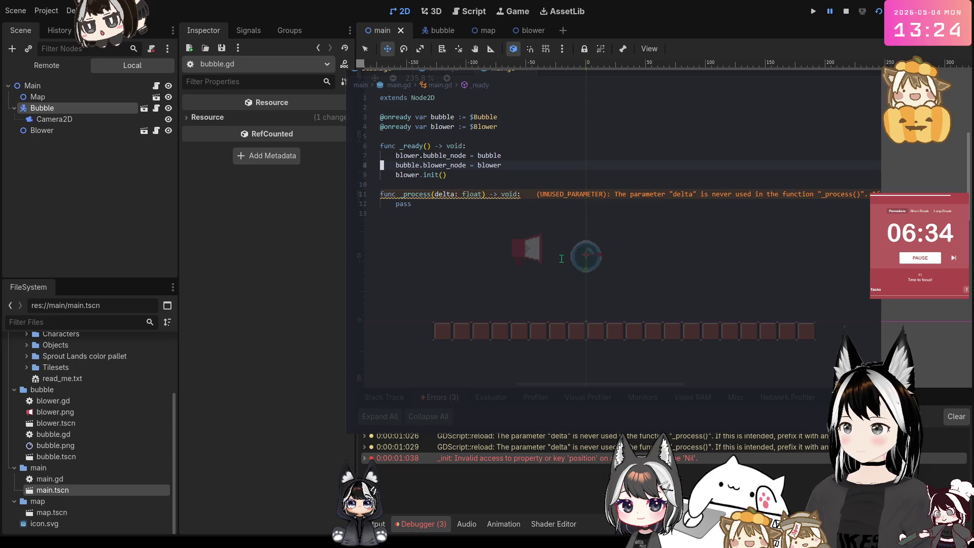
key(ctrl+shift+comma)
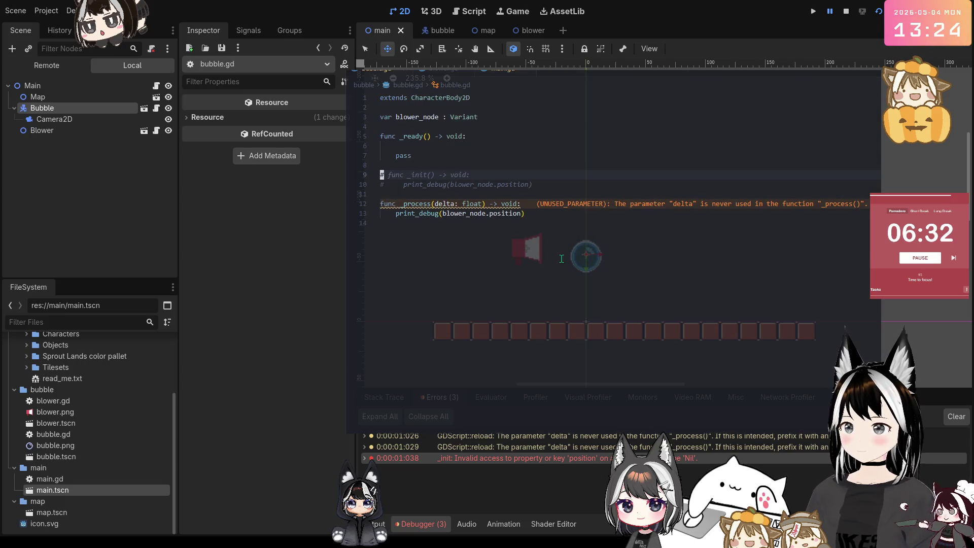
key(Down)
key(Down)
key(Down)
key(Down)
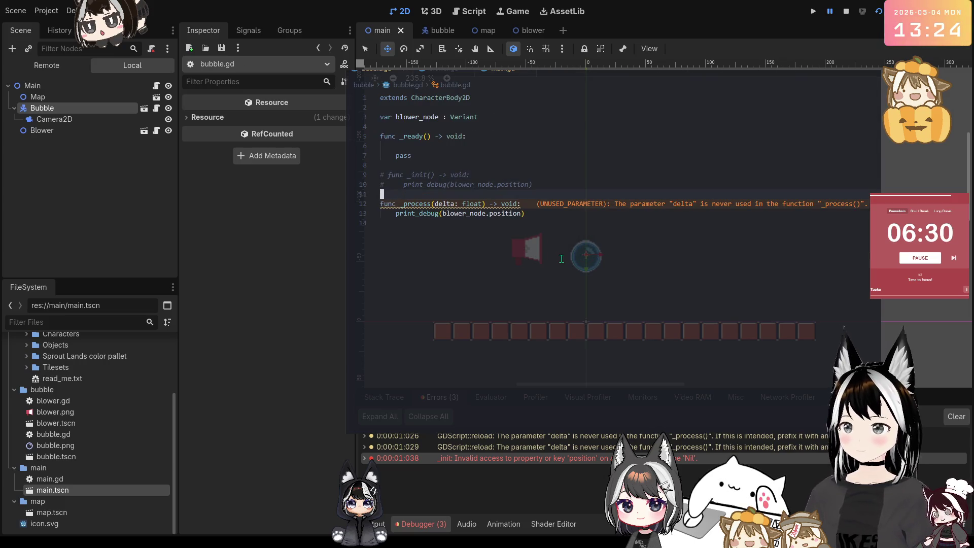
Step: Delete the blower.init() call from main.gd and rerun the game with F5
key(F8)
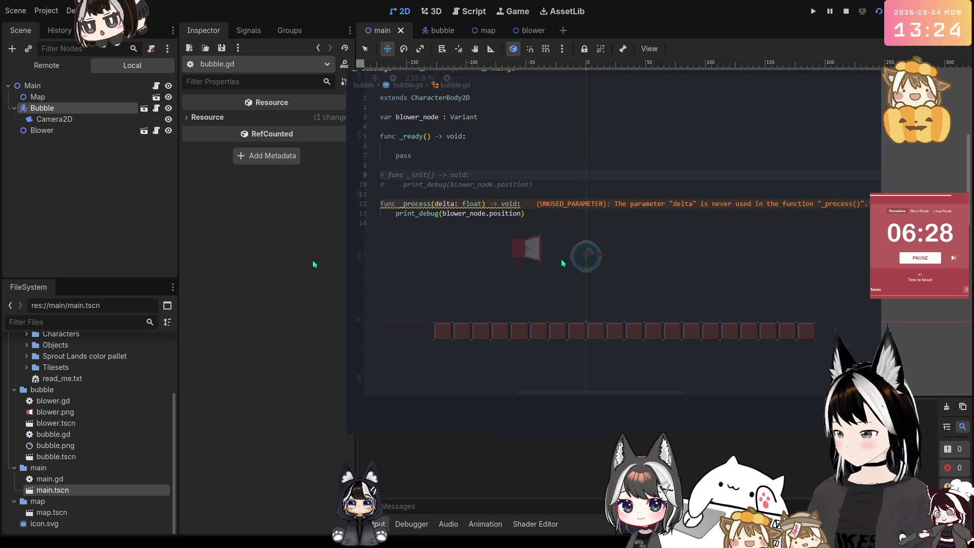
key(F5)
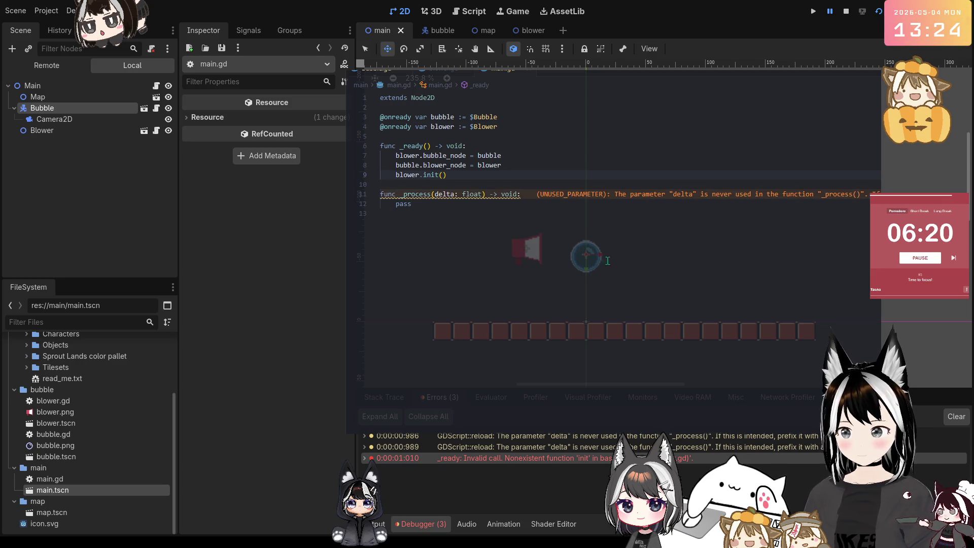
click(450, 75)
click(496, 72)
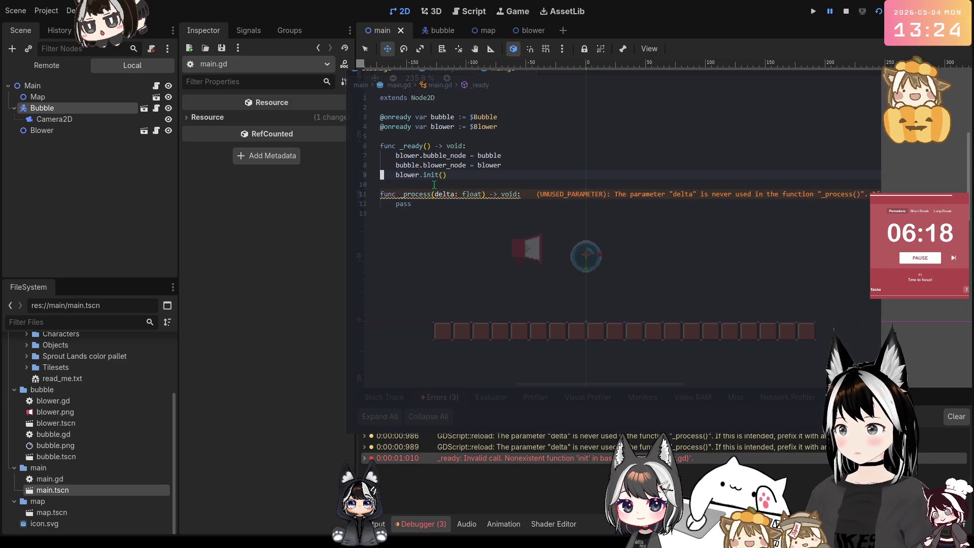
key(ctrl+shift+k)
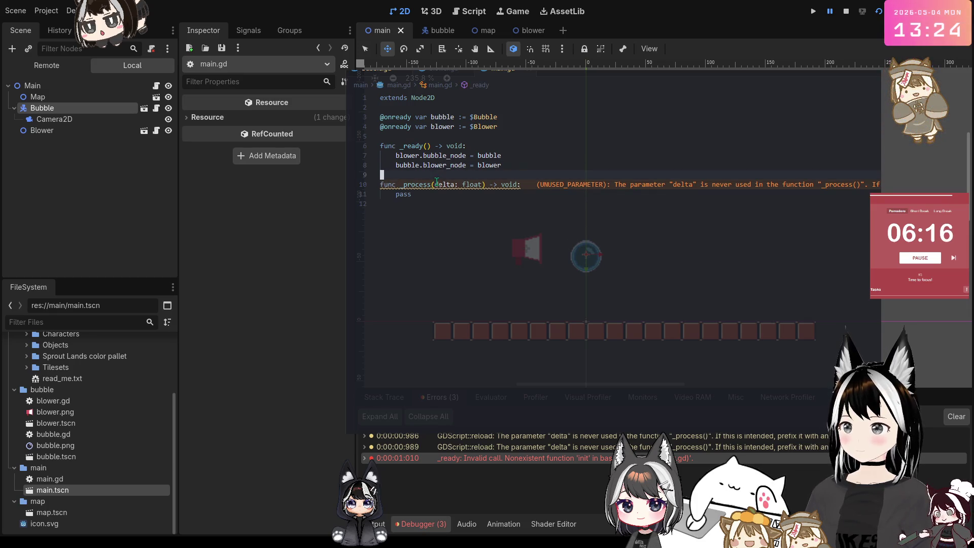
key(F5)
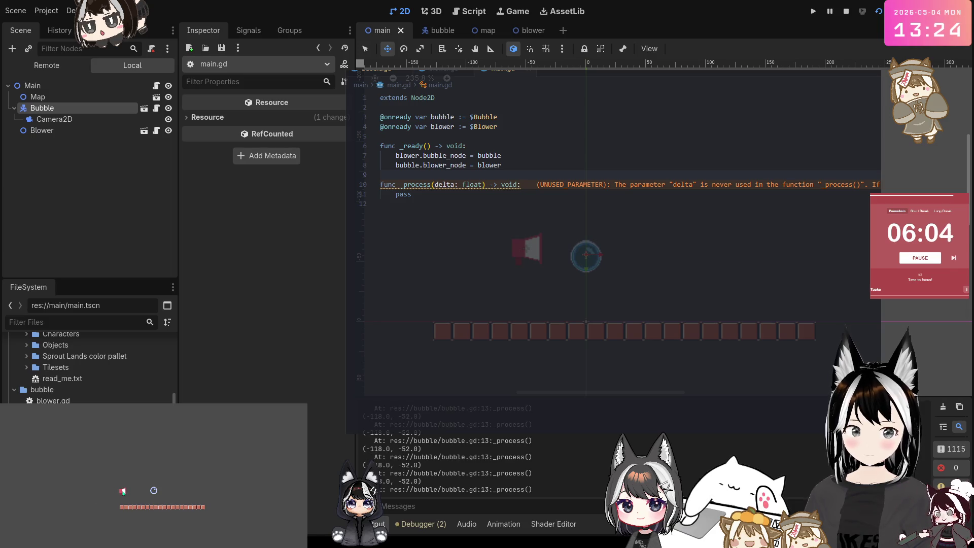
Step: Stop the game and delete the commented-out _init lines in bubble.gd
key(F8)
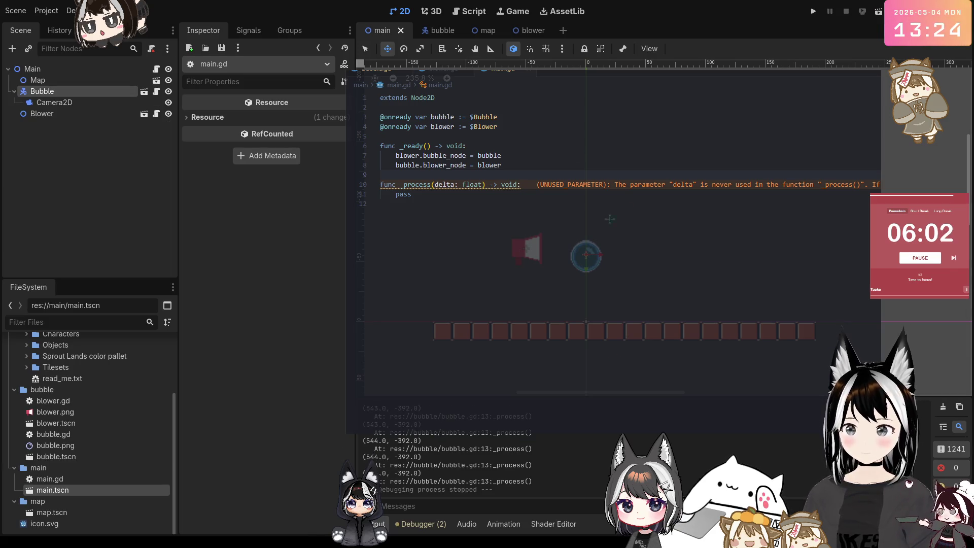
click(491, 186)
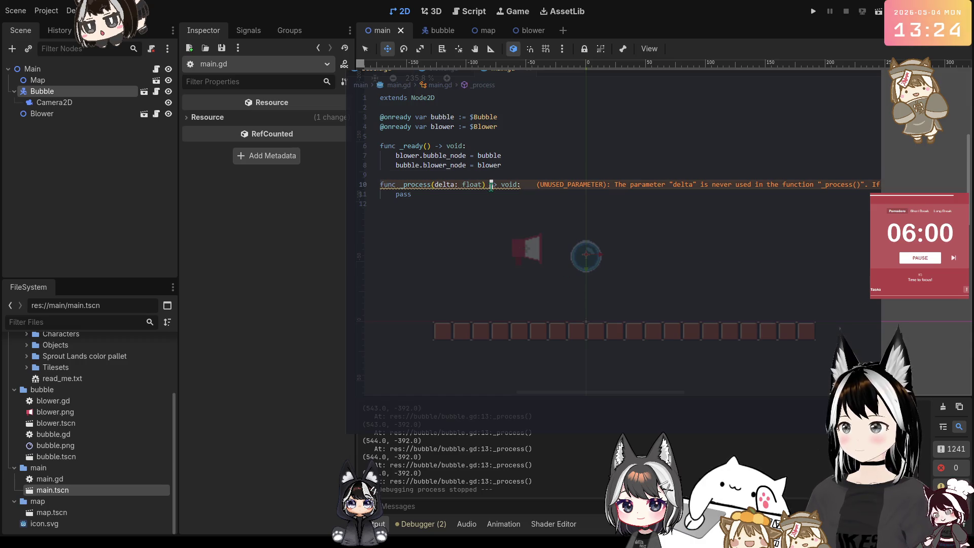
key(ctrl+p)
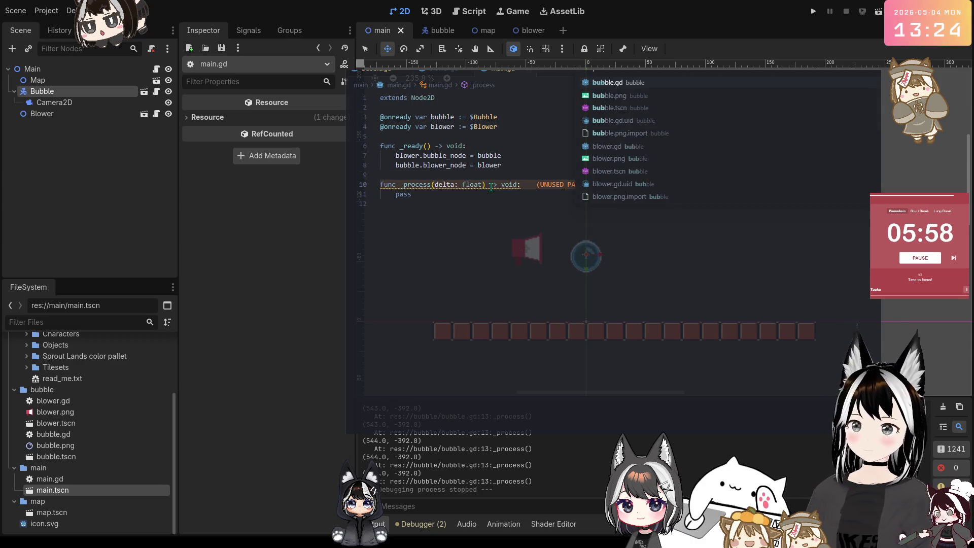
key(Return)
key(shift+Up)
key(shift+Up)
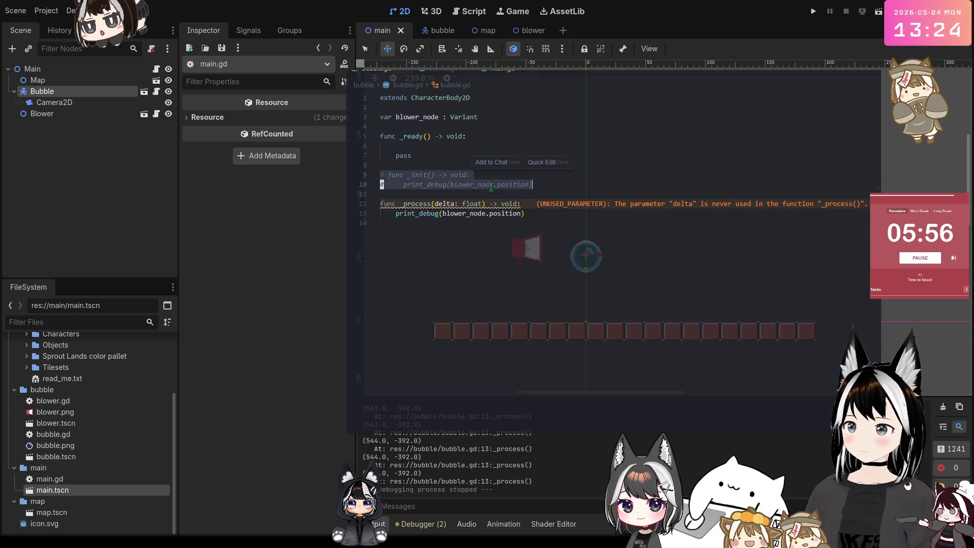
key(BackSpace)
Step: Delete the commented-out init lines and leftover blank line in blower.gd
key(ctrl+p)
text(blo)
key(Return)
key(Up)
key(shift+Up)
key(shift+Up)
key(BackSpace)
key(BackSpace)
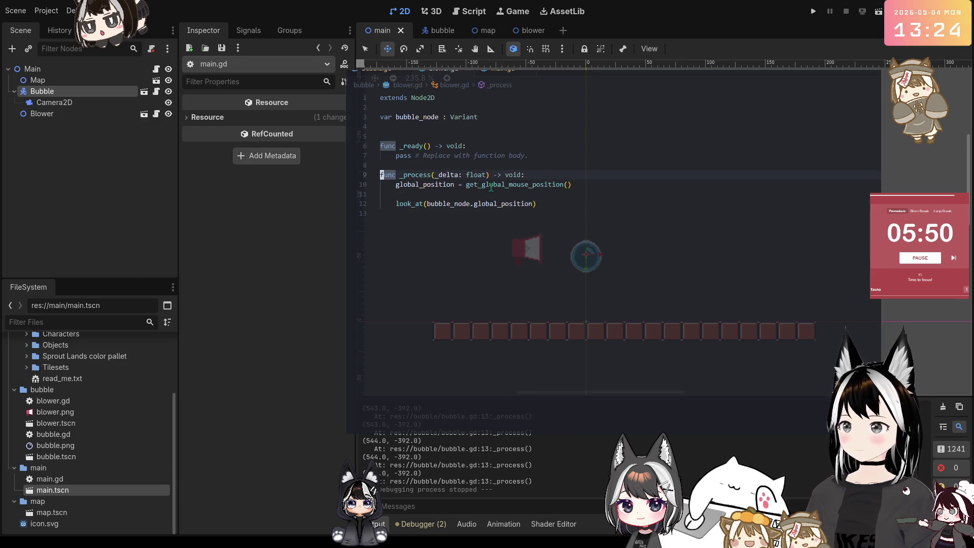
Step: Back in bubble.gd, remove the blank line inside _ready
key(ctrl+p)
text(bub)
key(Return)
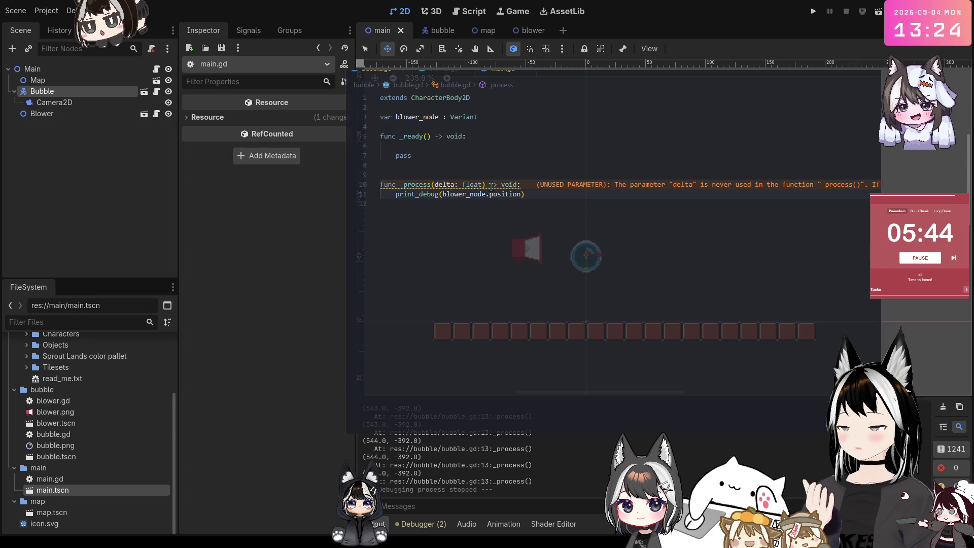
key(Up)
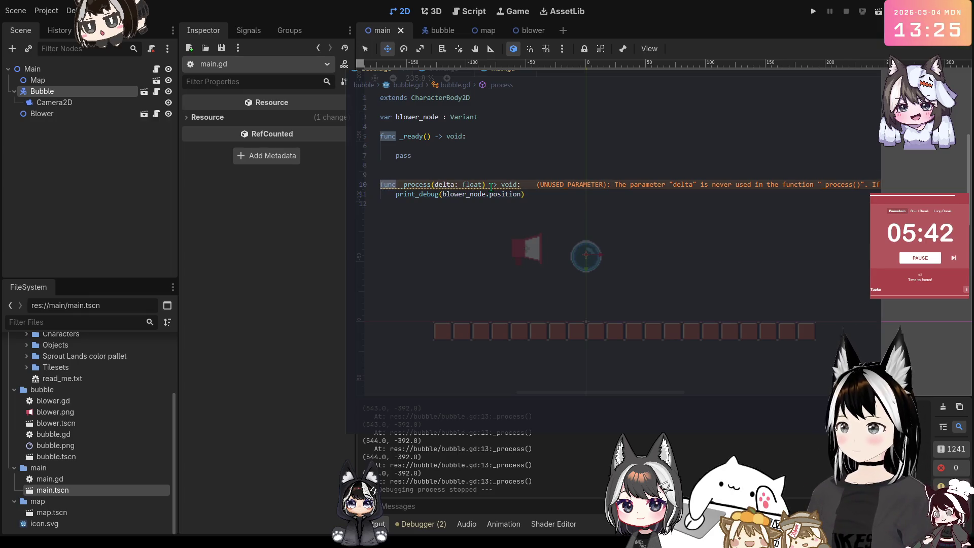
key(Up)
key(Up)
key(Up)
key(Delete)
key(Down)
key(Down)
key(Down)
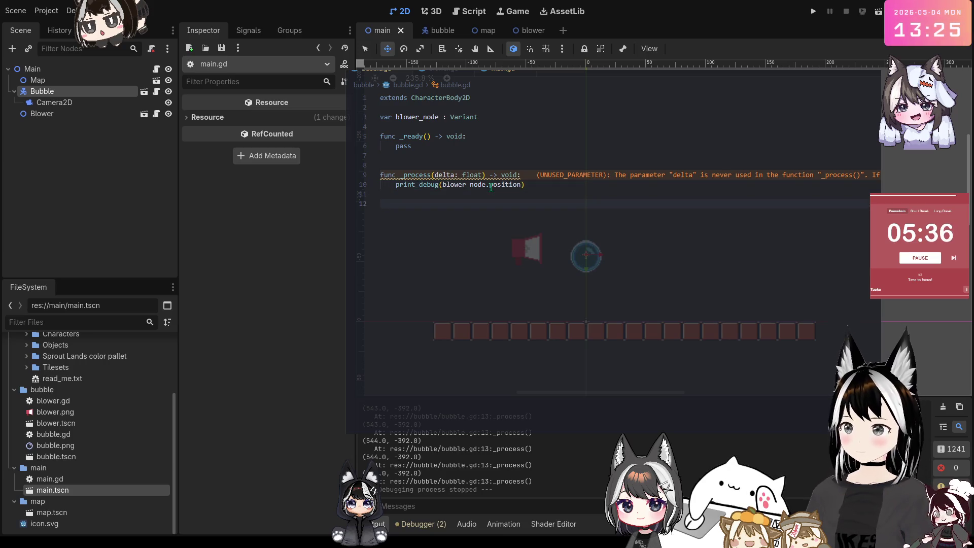
text(t)
key(BackSpace)
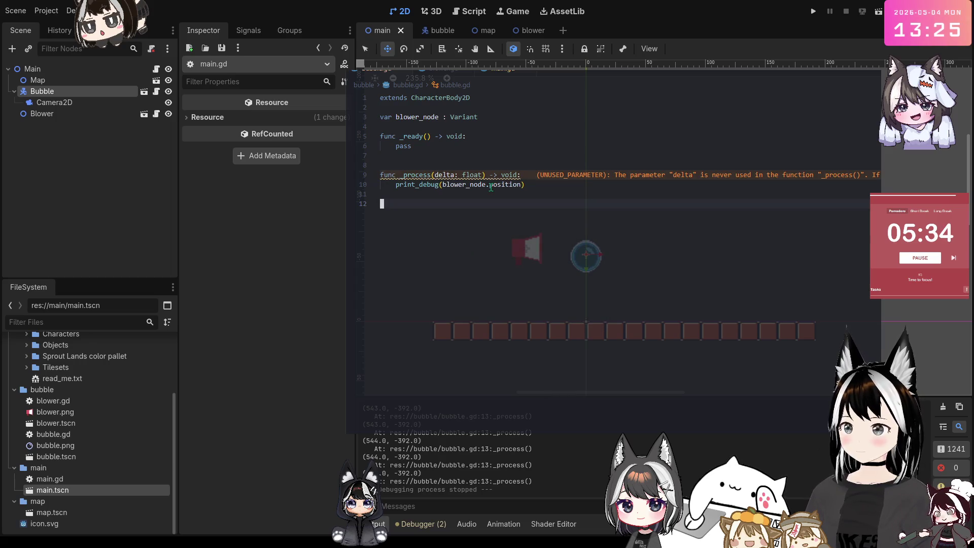
key(Up)
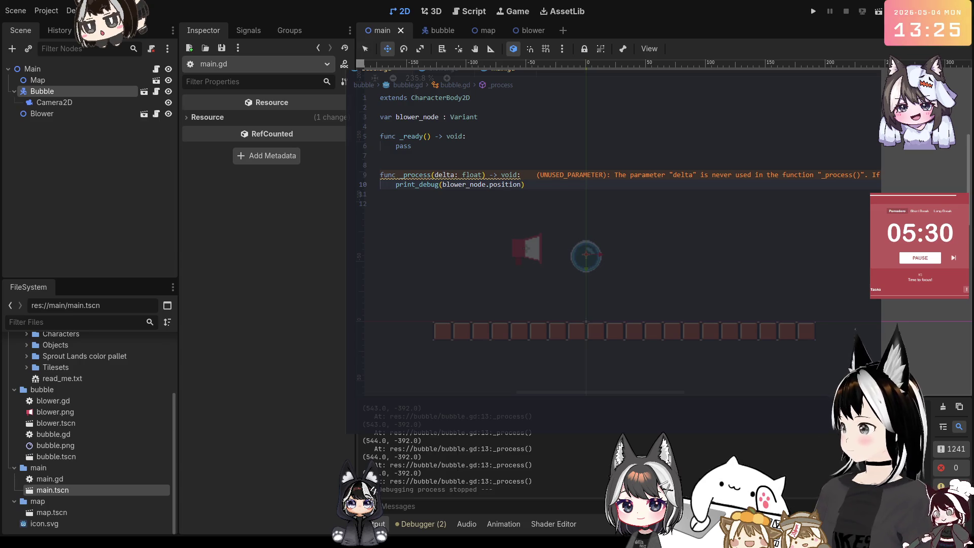
Step: Remove blower_node.position from the print_debug call's argument
click(556, 220)
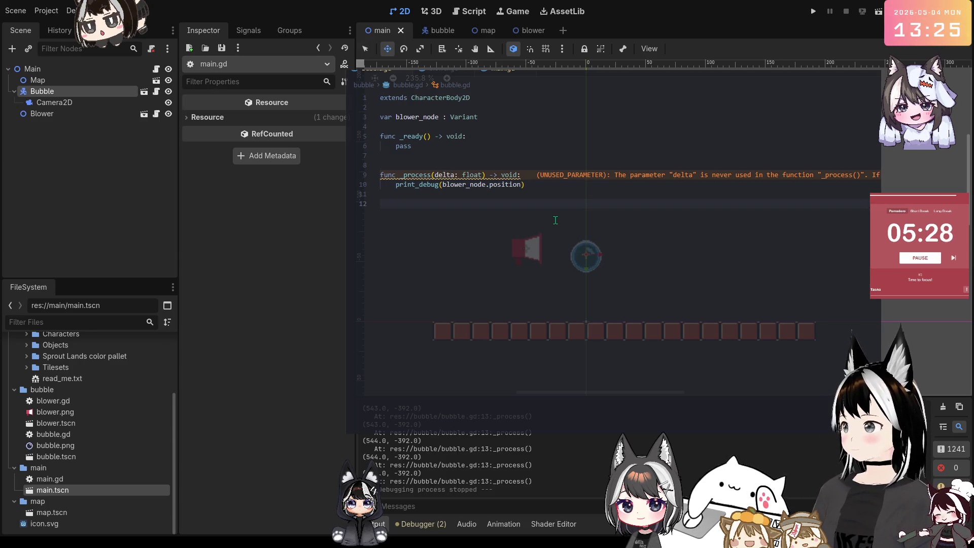
key(Up)
key(Up)
key(Down)
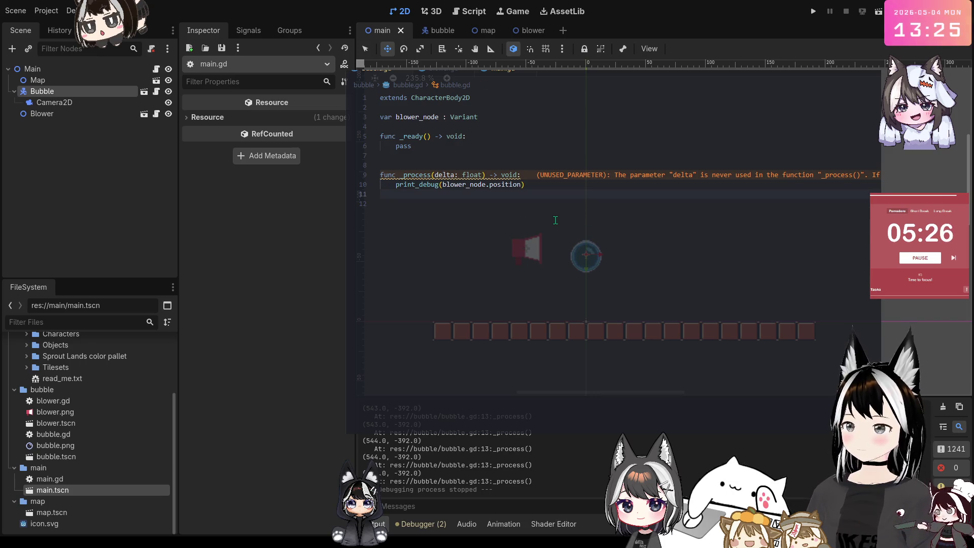
key(Home)
key(ctrl+Right)
key(ctrl+shift+Right)
key(ctrl+shift+Right)
key(ctrl+shift+Right)
text(d)
key(BackSpace)
Step: Add a comment '# 風の向き' on a new line under the _process signature
key(Up)
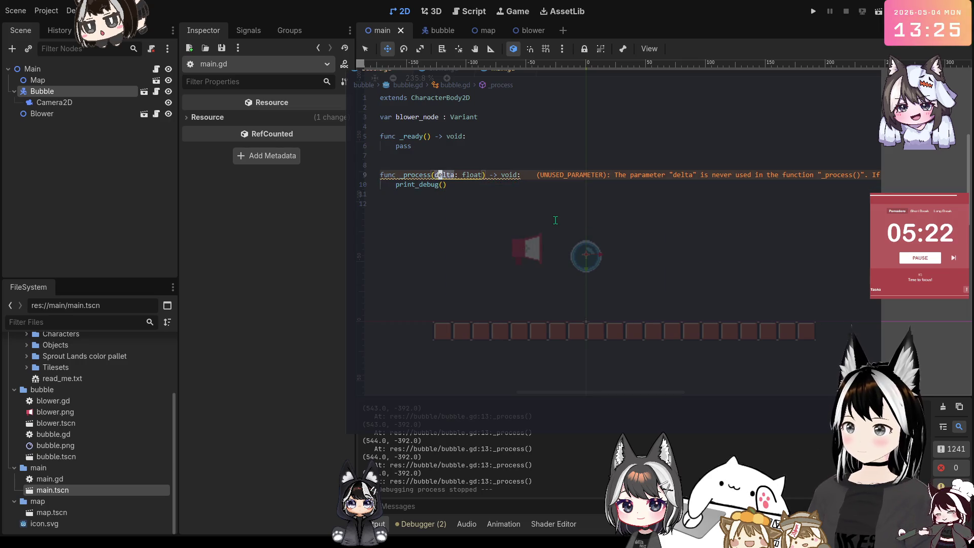
key(End)
key(Return)
key(Return)
key(Return)
text(#)
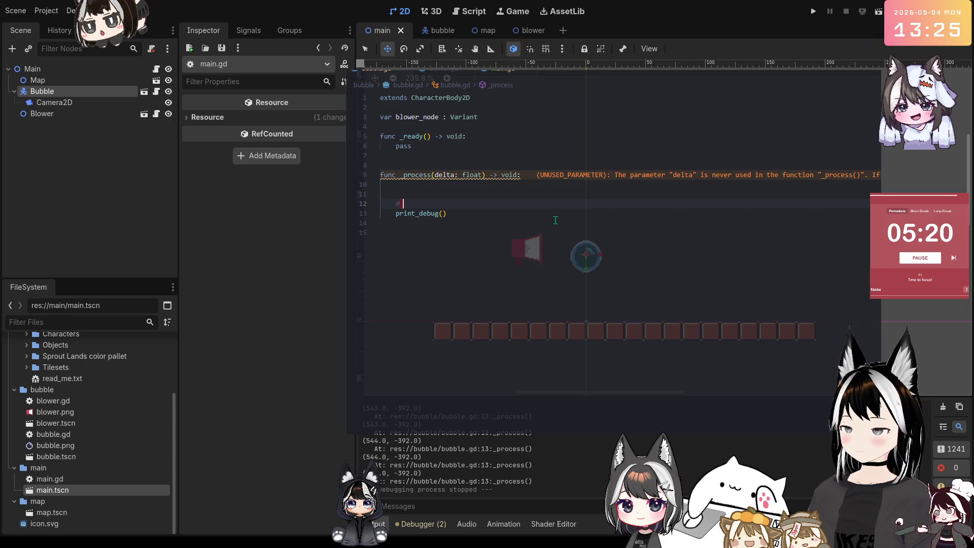
key(BackSpace)
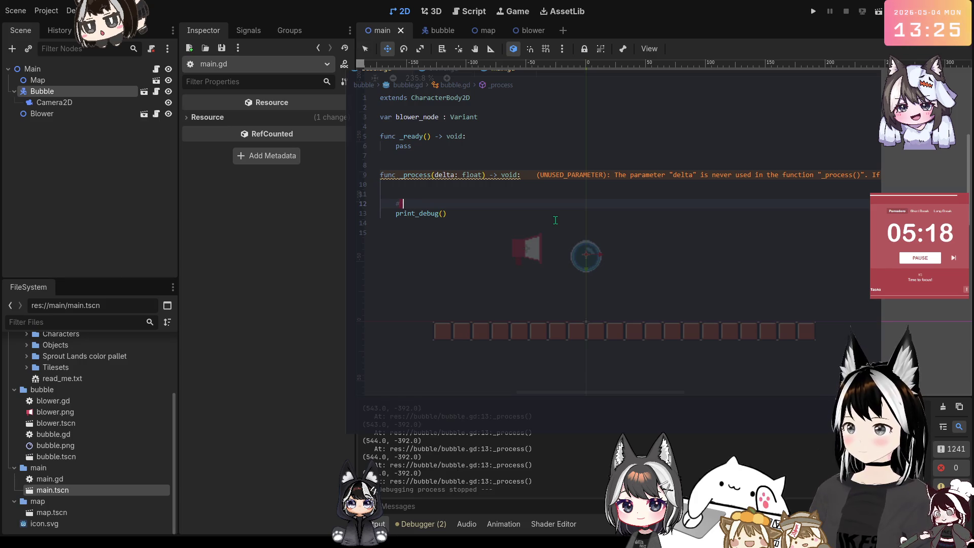
text(enomuki)
key(space)
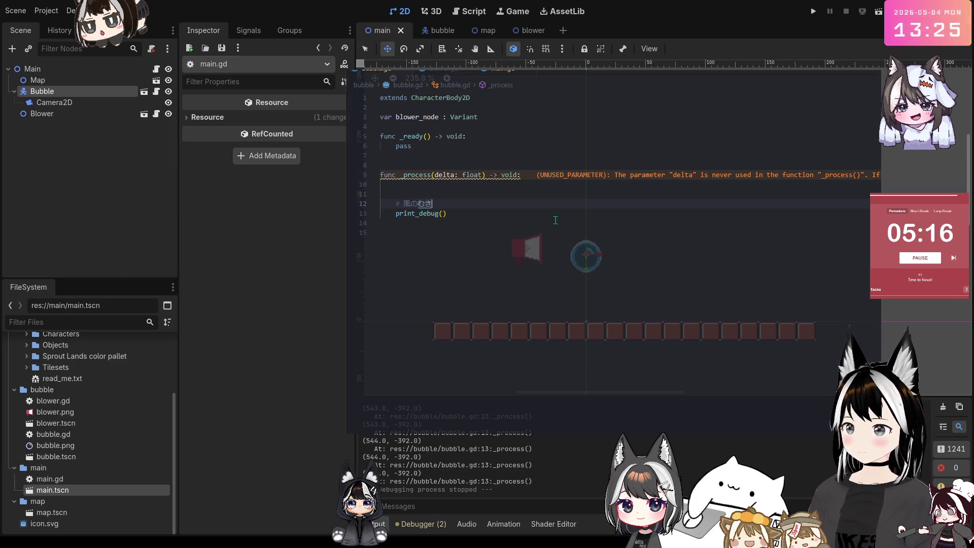
key(Return)
Step: Start a new line above print_debug assigning direction = self.global_position
key(Down)
key(Home)
key(ctrl+shift+Right)
key(Right)
key(ctrl+shift+Return)
text(direction = )
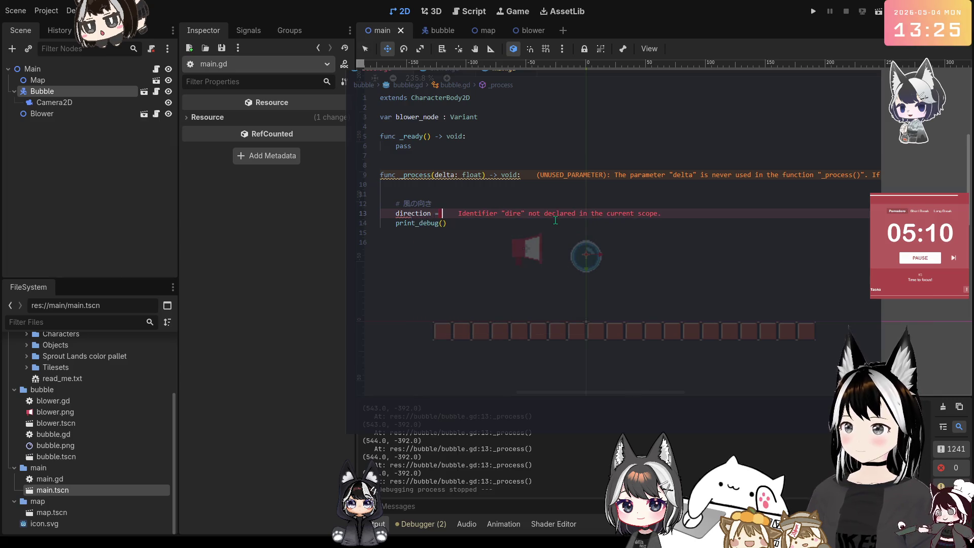
text(bu)
key(BackSpace)
key(BackSpace)
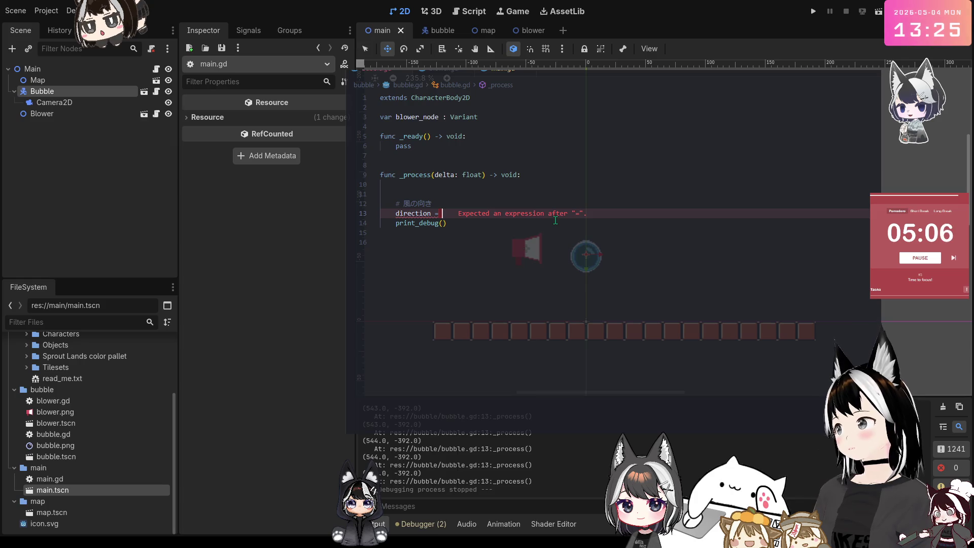
text(bubble)
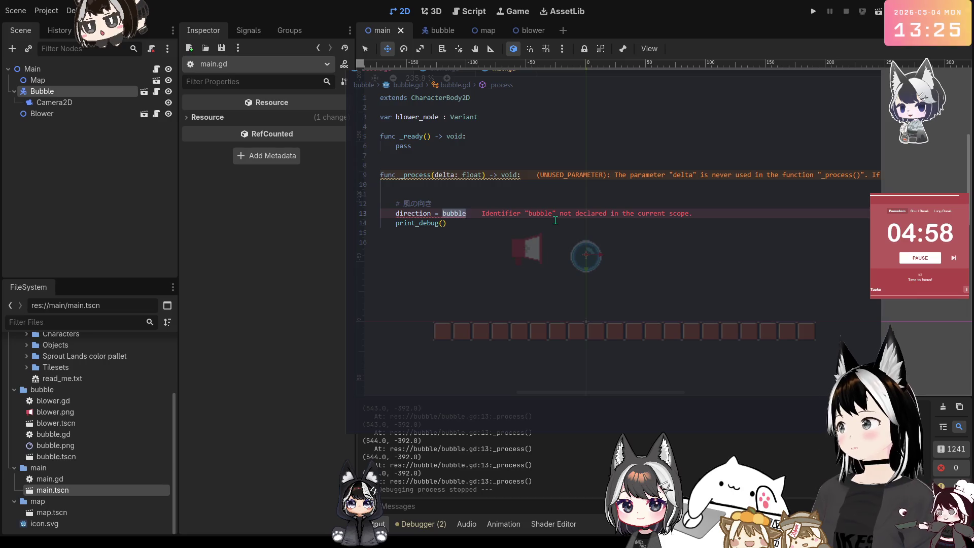
key(BackSpace)
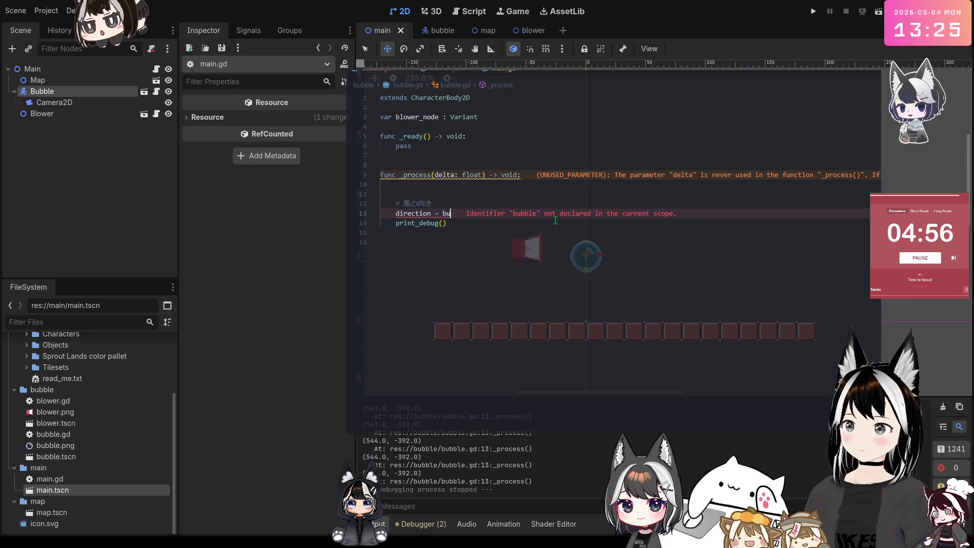
text(bu)
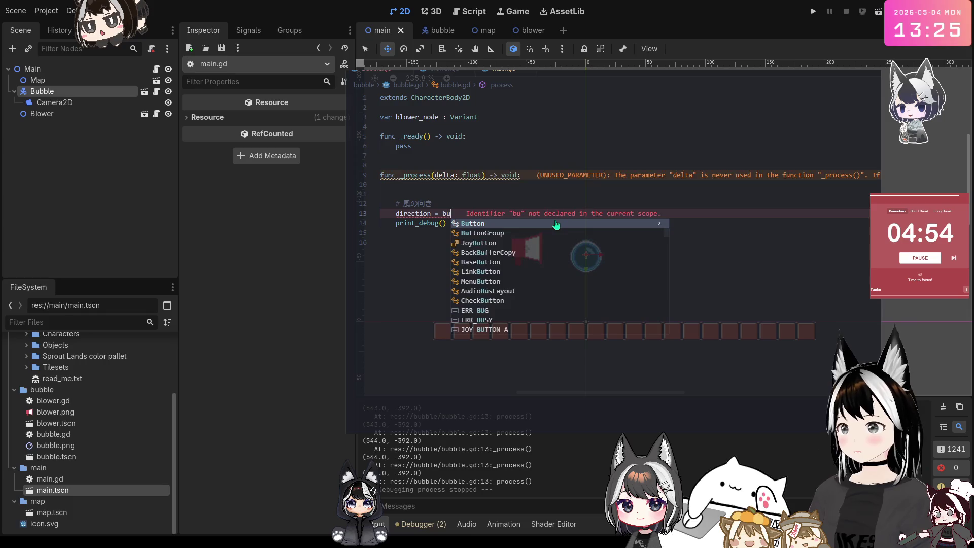
text(bble.)
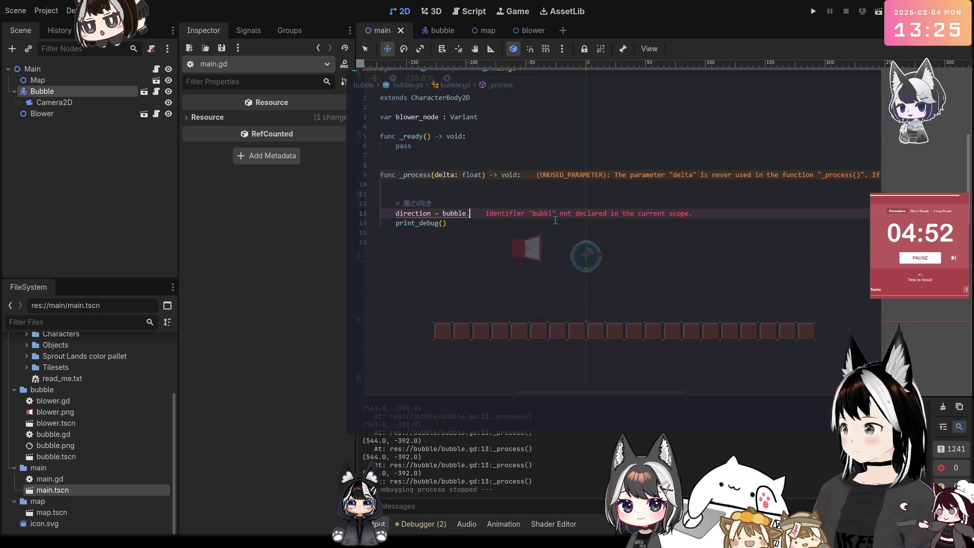
key(BackSpace)
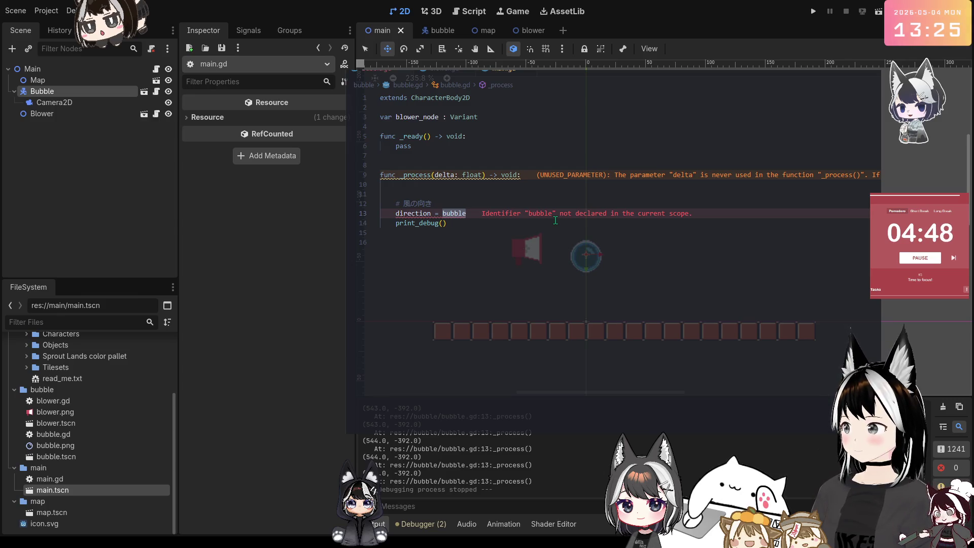
text(glob)
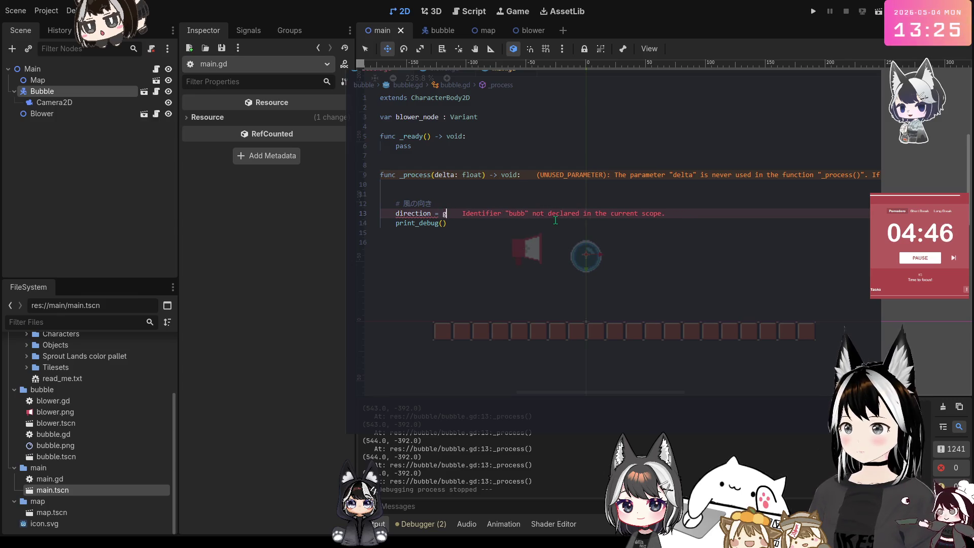
key(BackSpace)
key(BackSpace)
key(BackSpace)
text(self.)
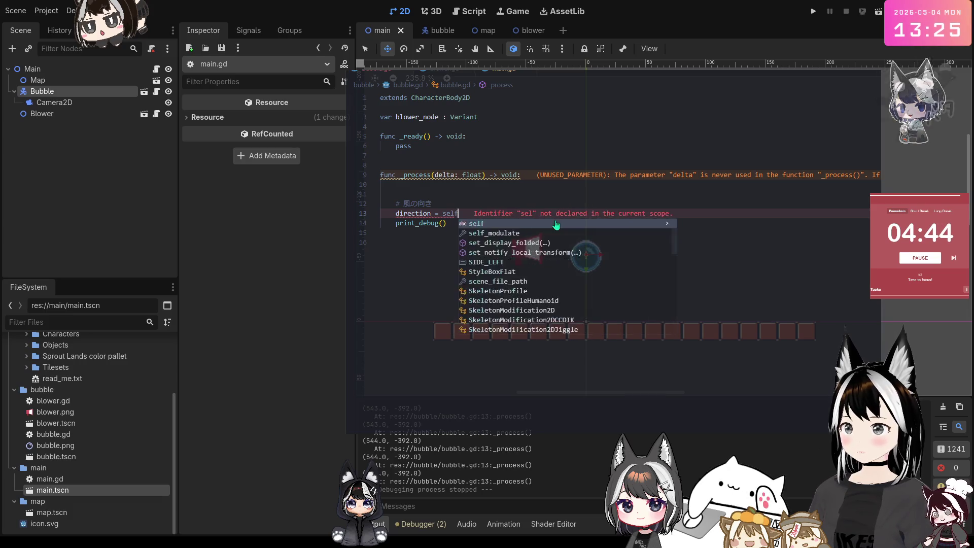
text(global)
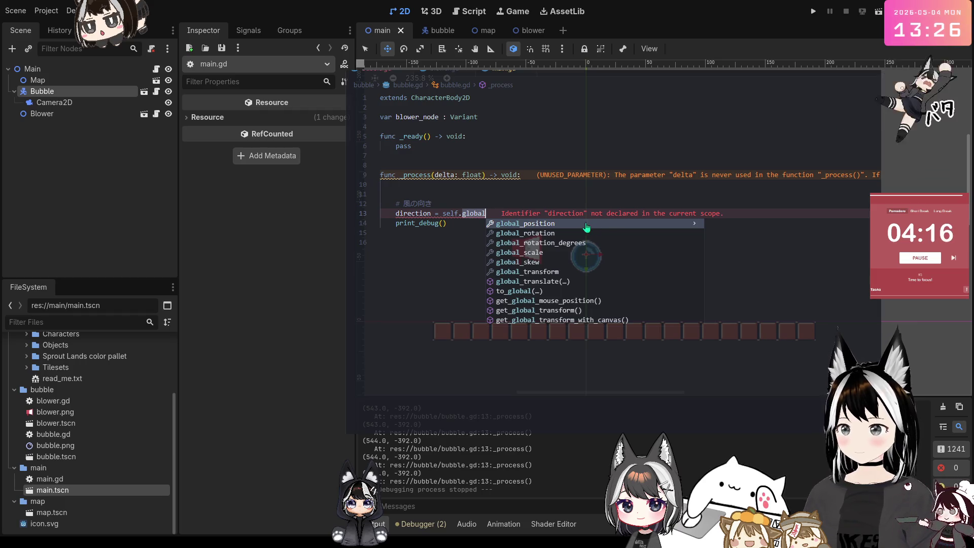
key(Return)
Step: Complete it as var direction = self.global_position - blower_node.global_position
text(0)
key(BackSpace)
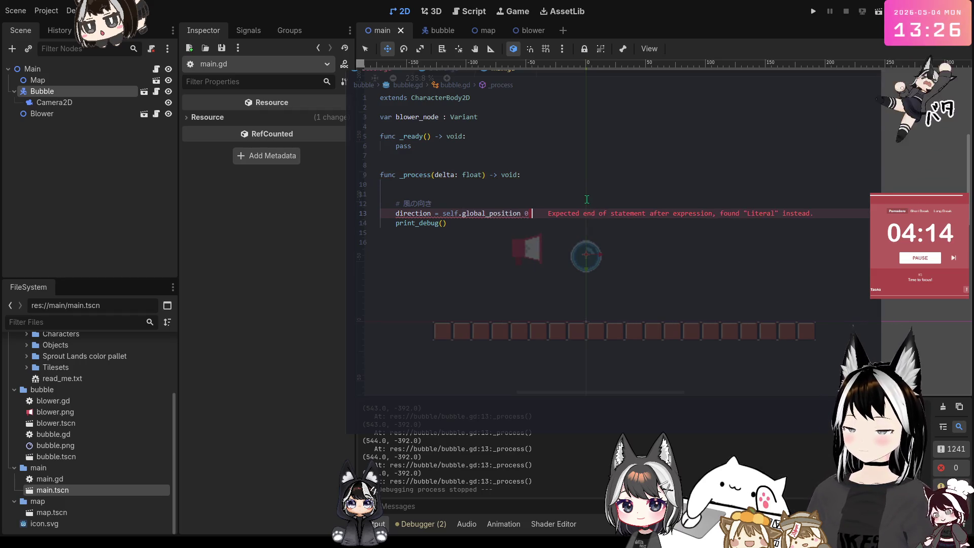
text(-)
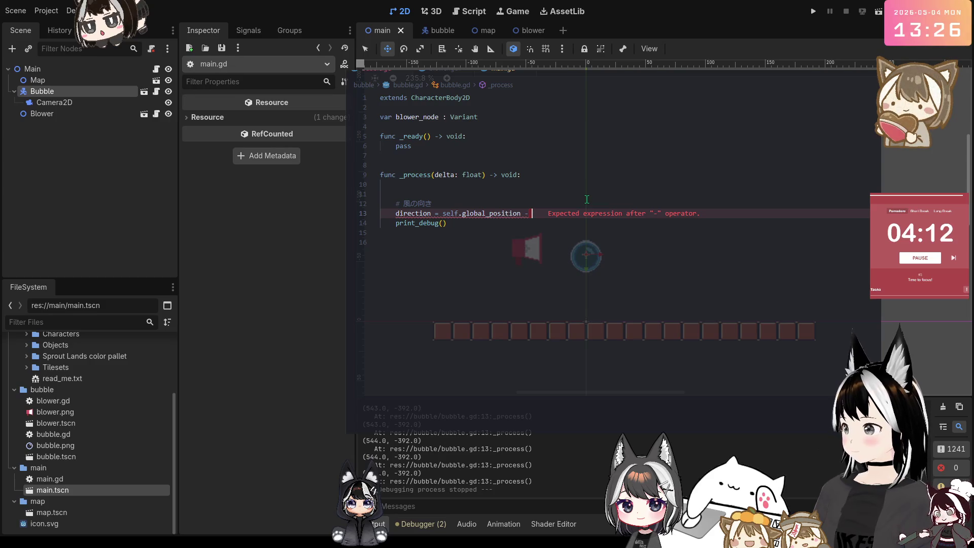
text( blower.)
key(BackSpace)
text(_node.)
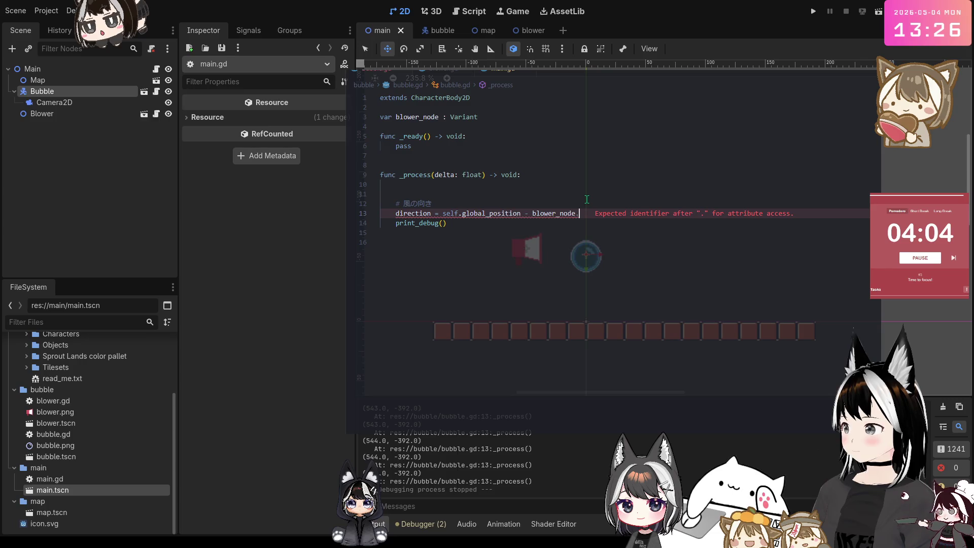
text(global_position)
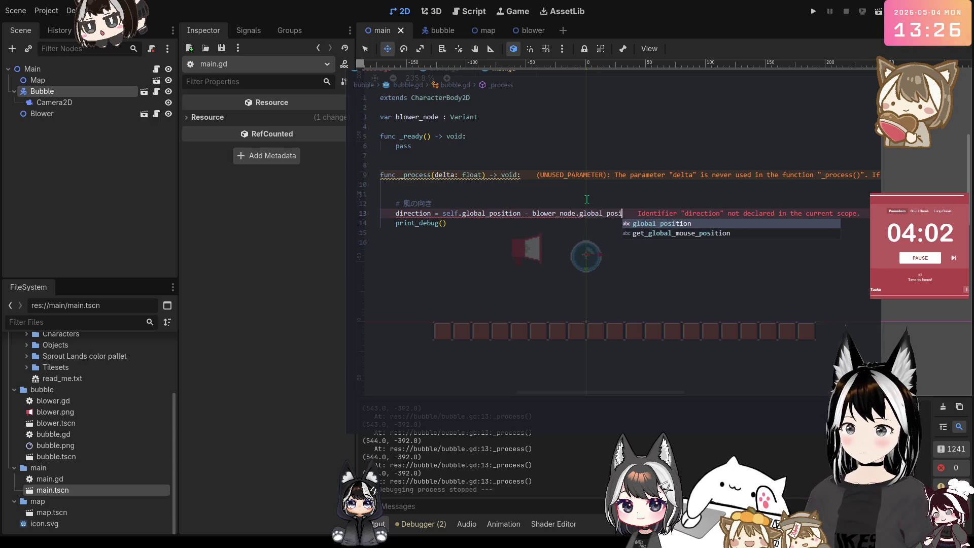
key(ctrl+Left)
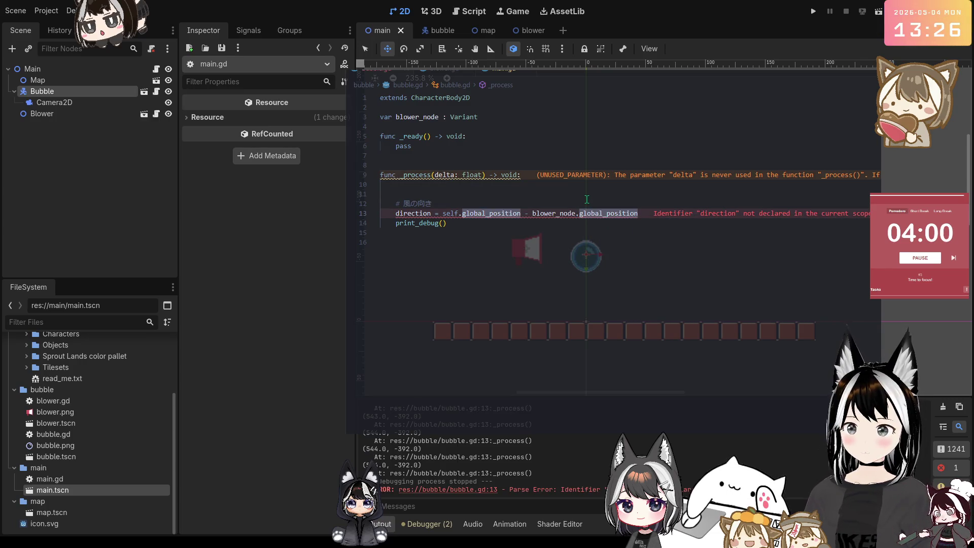
key(ctrl+Left)
key(ctrl+Left)
key(ctrl+Left)
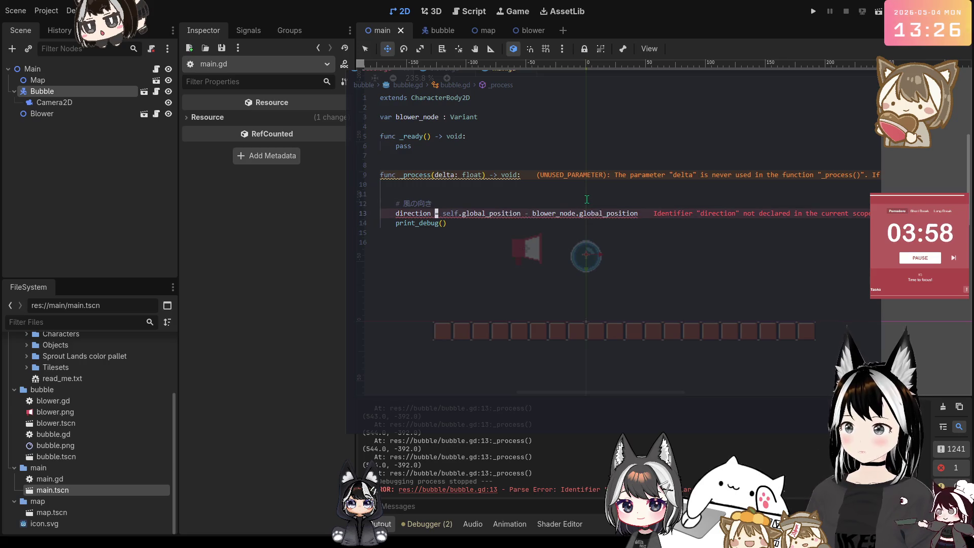
key(ctrl+Right)
key(Right)
text(:)
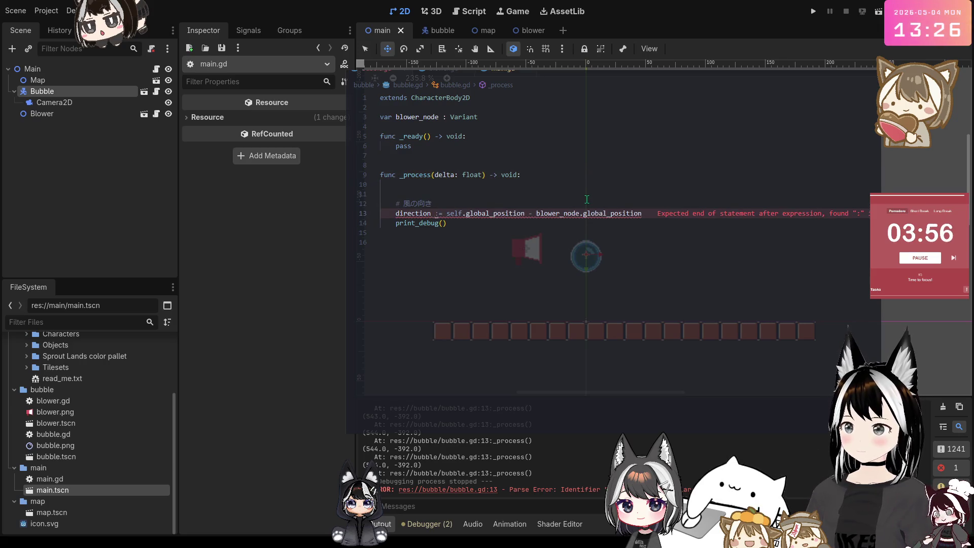
key(BackSpace)
key(Home)
text(var)
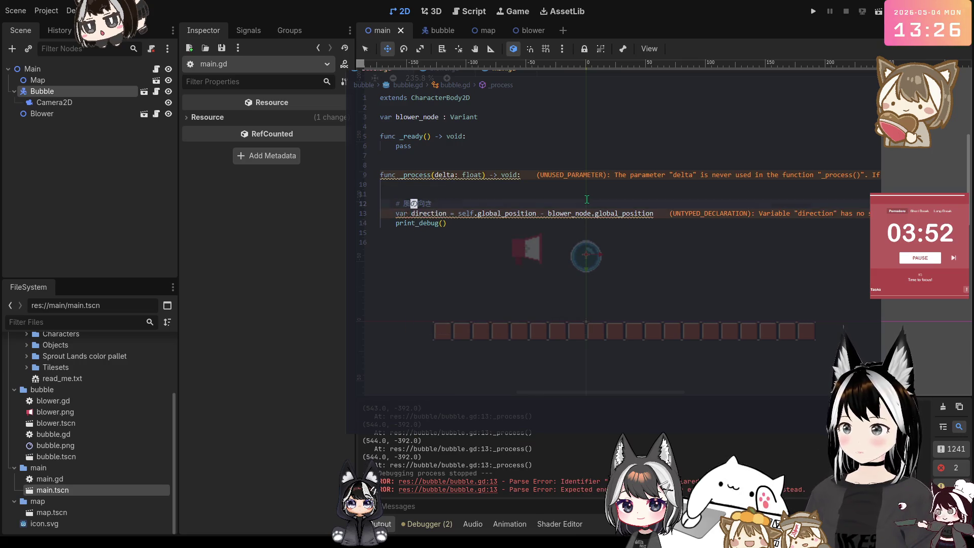
key(Down)
key(Down)
Step: Pass direction to print_debug, delete the blank lines, and run the project with F5
key(Up)
key(End)
key(Left)
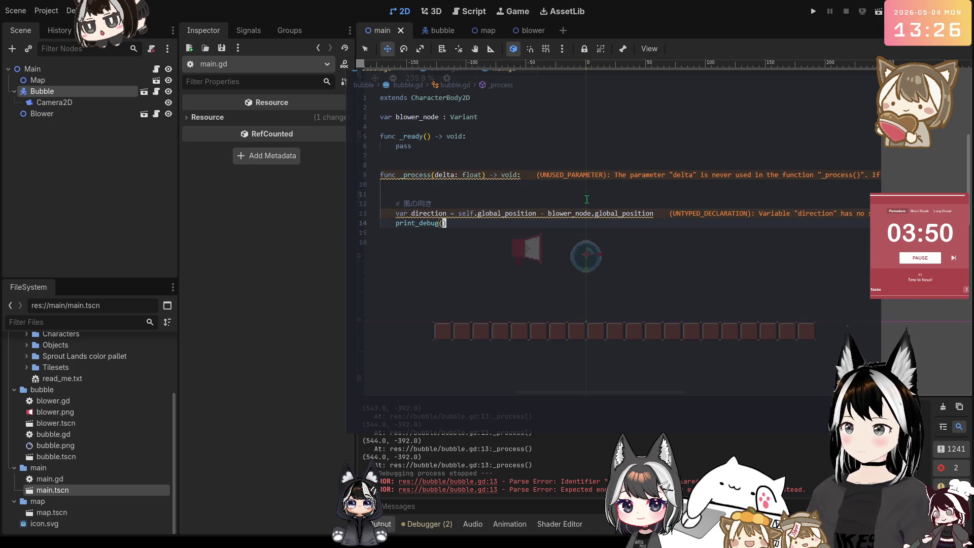
key(Return)
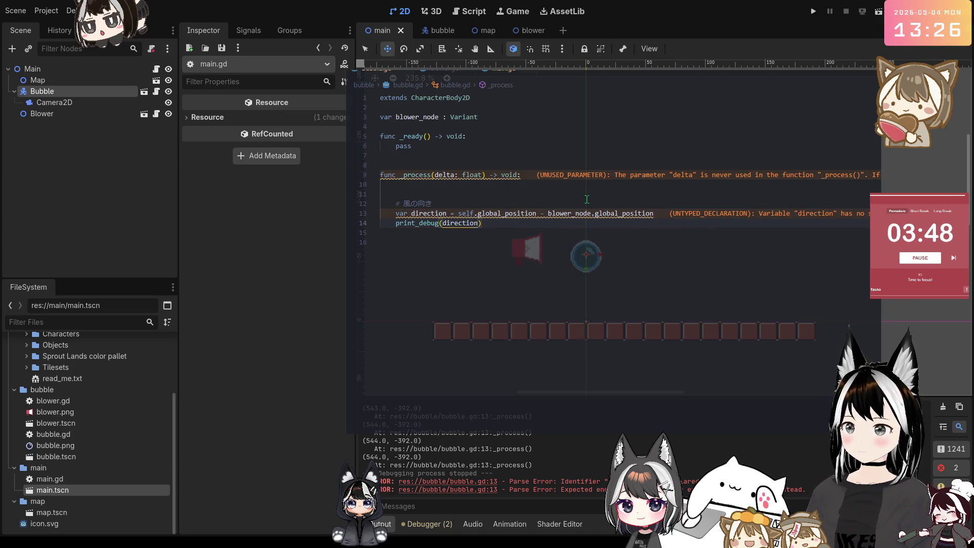
key(Up)
key(Up)
key(Up)
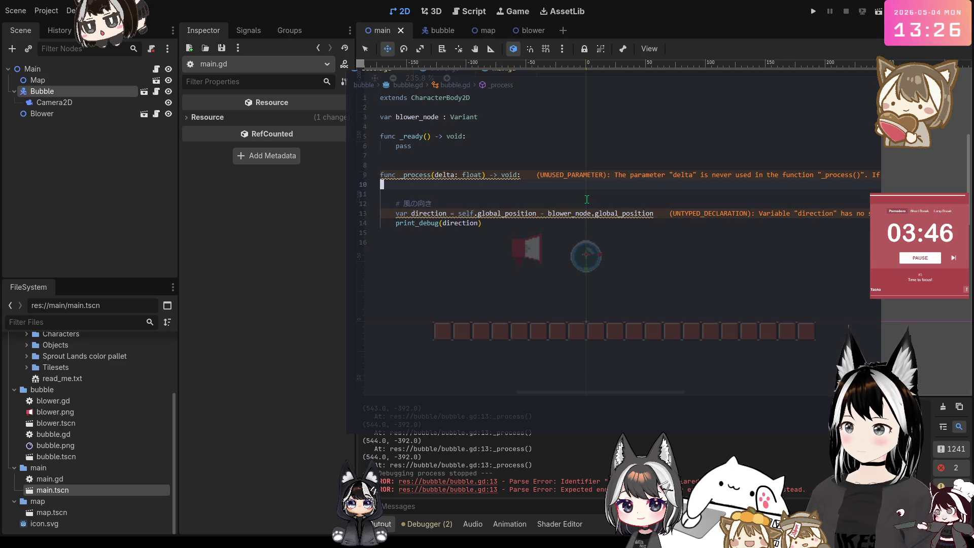
key(BackSpace)
key(BackSpace)
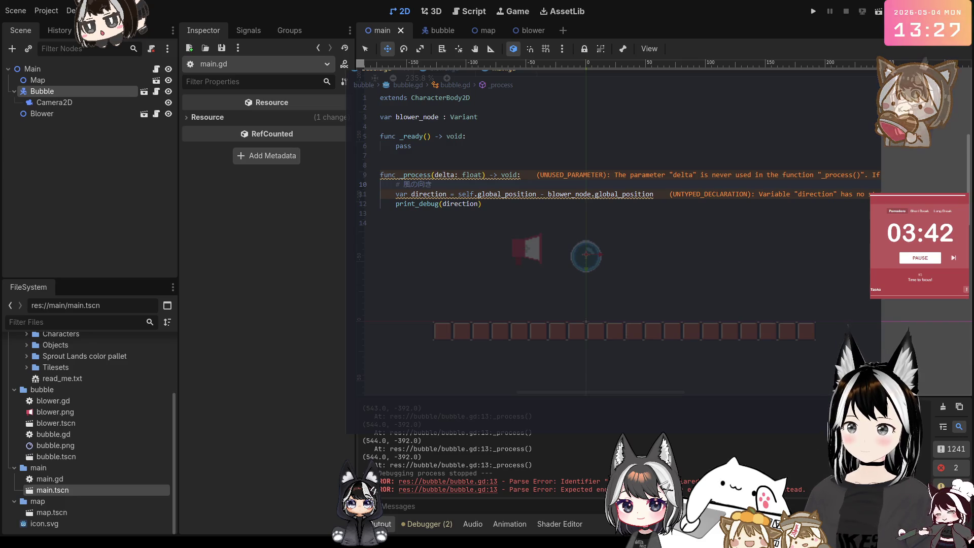
key(F5)
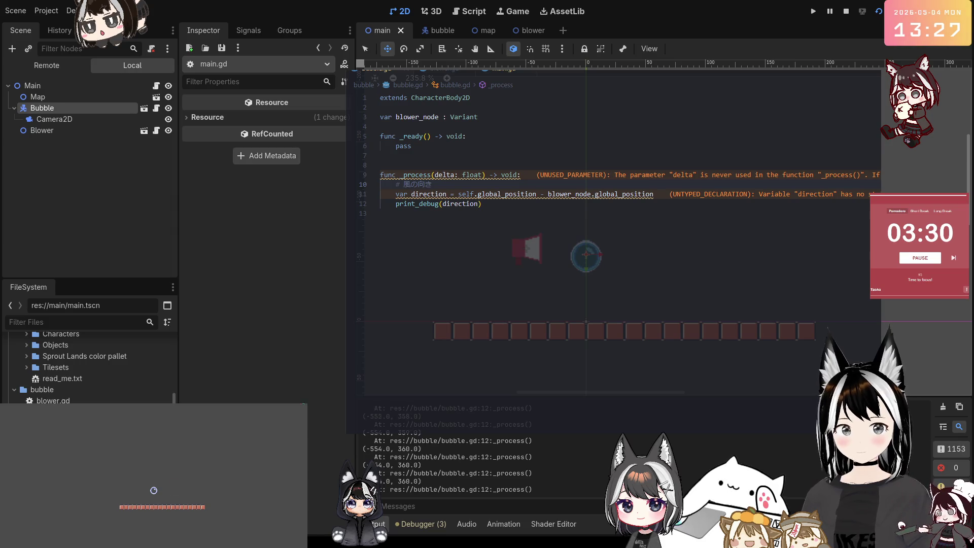
Step: Stop the game after the Output shows the streaming direction vectors
key(F8)
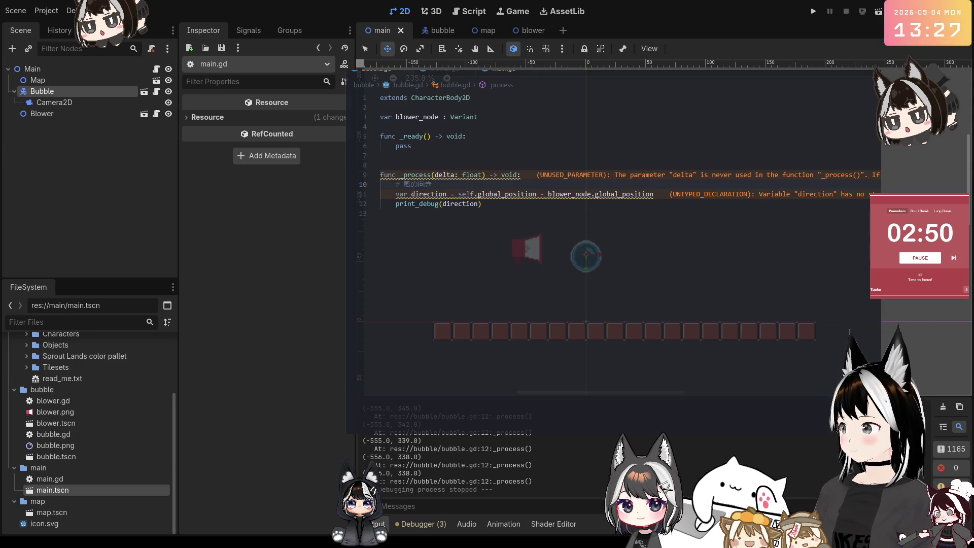
Step: Change the line 13 debug print to print_debug("風の向き" + direction)
click(488, 229)
key(Up)
key(Up)
key(Up)
key(Return)
key(Down)
key(Down)
key(ctrl+Right)
key(ctrl+Right)
text("")
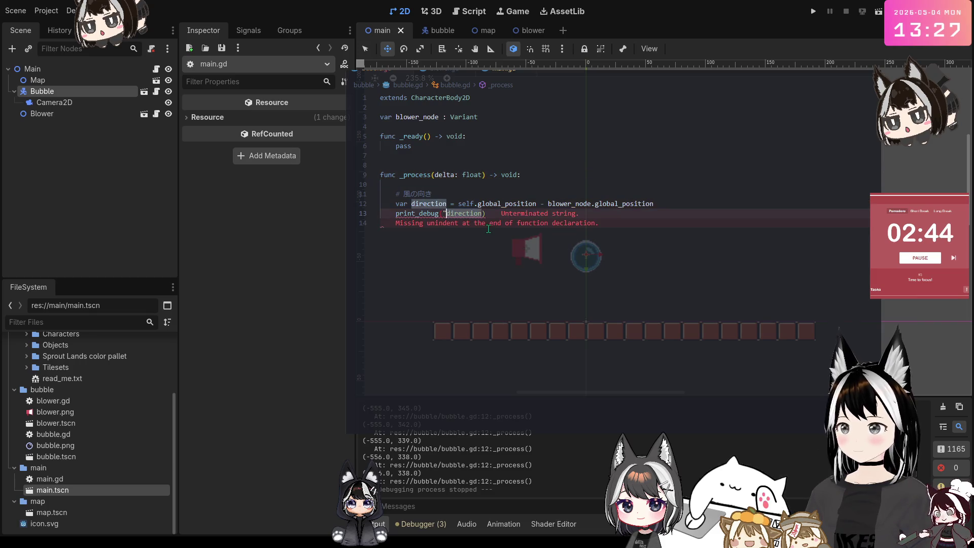
key(Right)
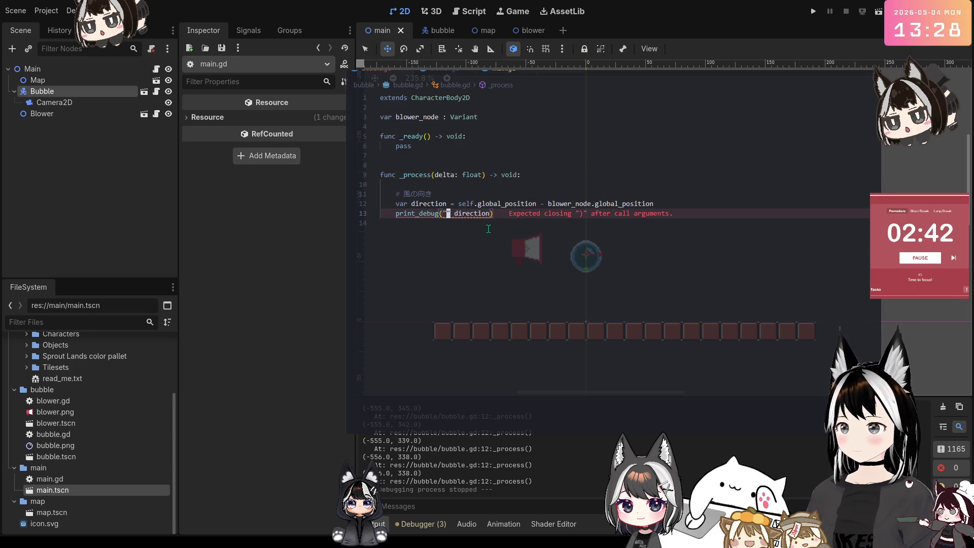
text(i)
key(space)
text(9)
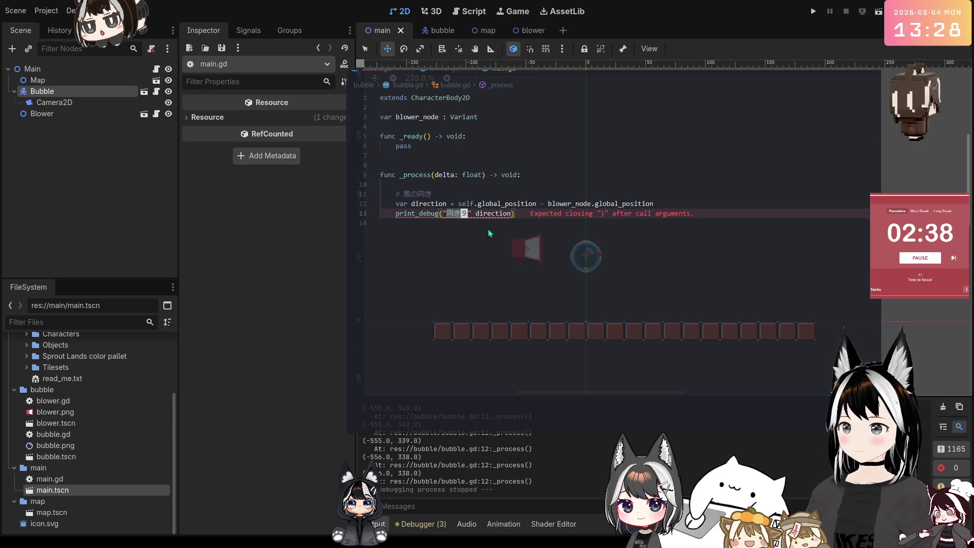
key(BackSpace)
key(Right)
text(,)
key(BackSpace)
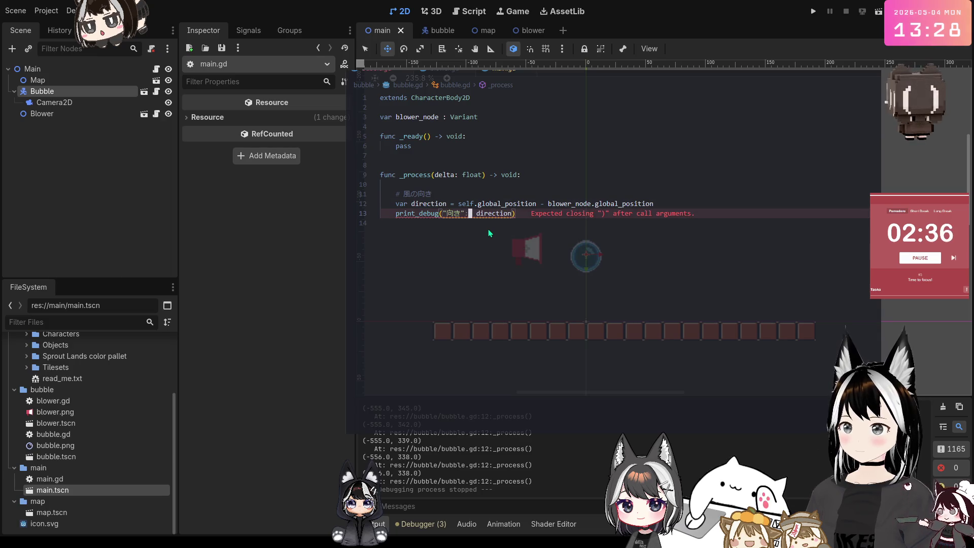
text(+)
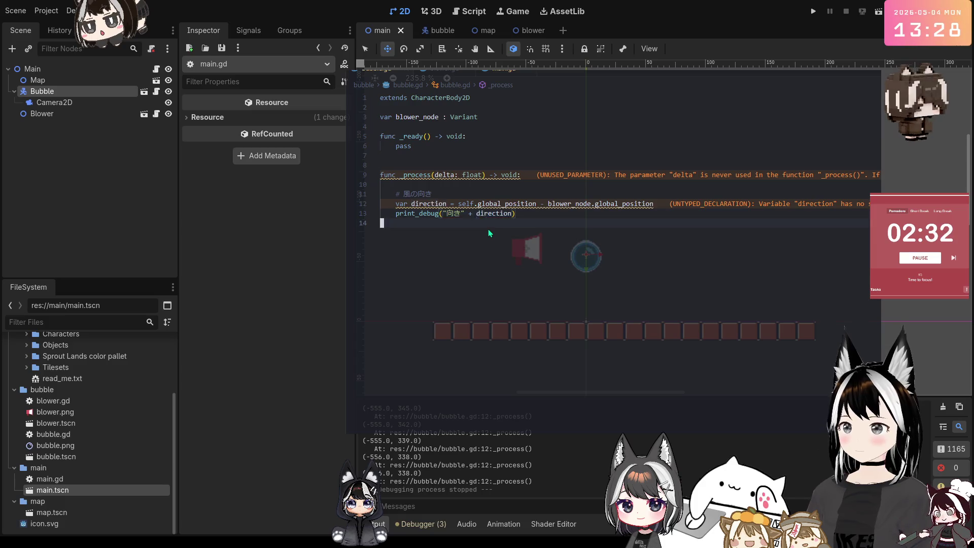
key(Left)
key(Left)
key(Left)
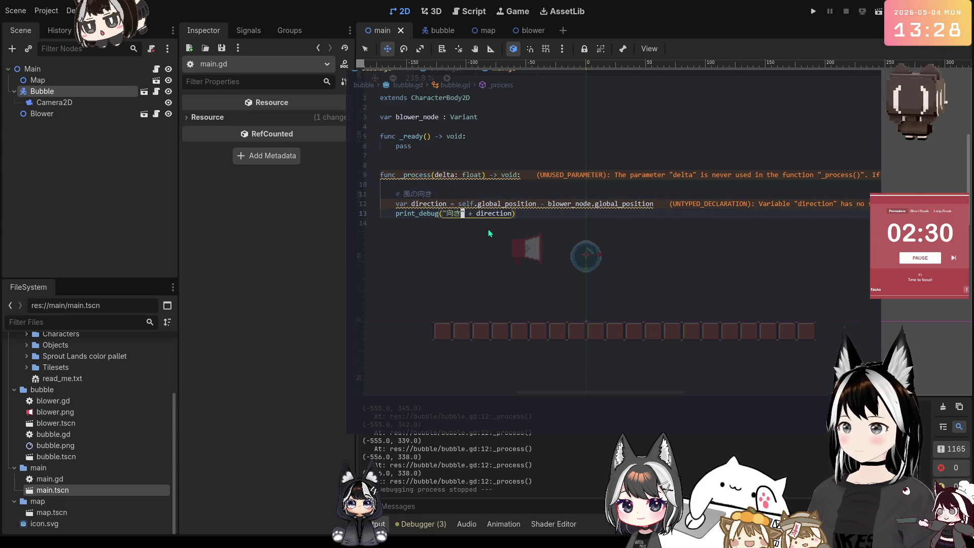
text(風の)
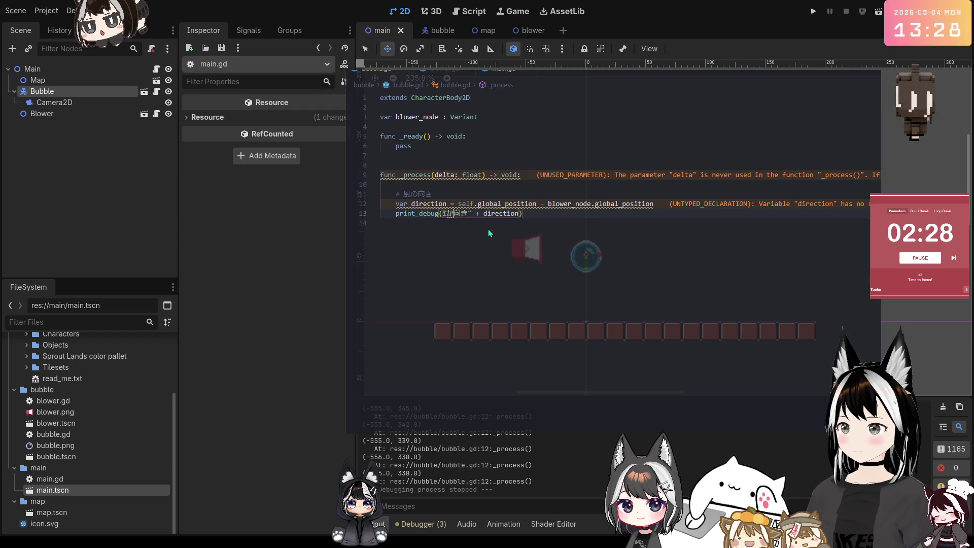
key(Return)
Step: Add a '# 強さ' comment line below the debug print using the Japanese IME
key(End)
key(Return)
key(Return)
text(# tuyo)
key(BackSpace)
key(BackSpace)
key(BackSpace)
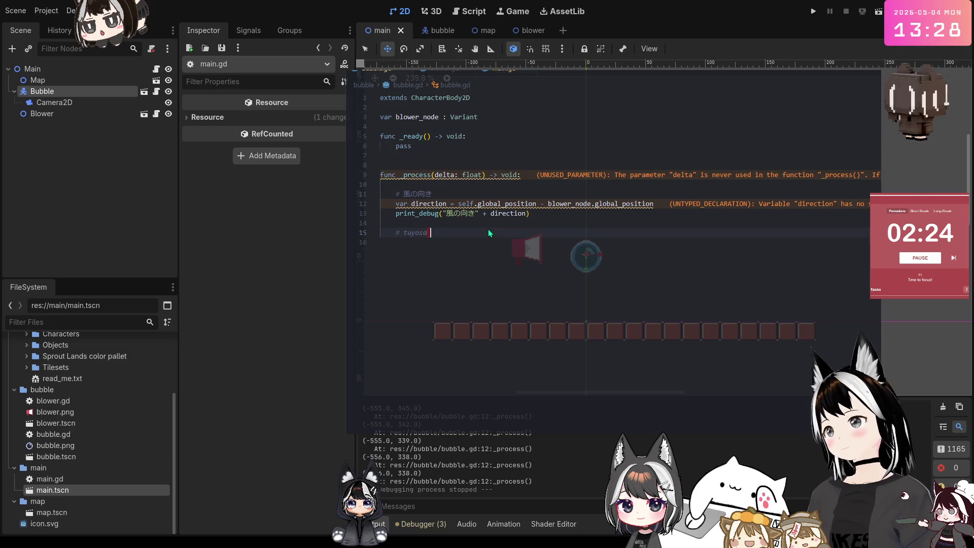
text(つよさ)
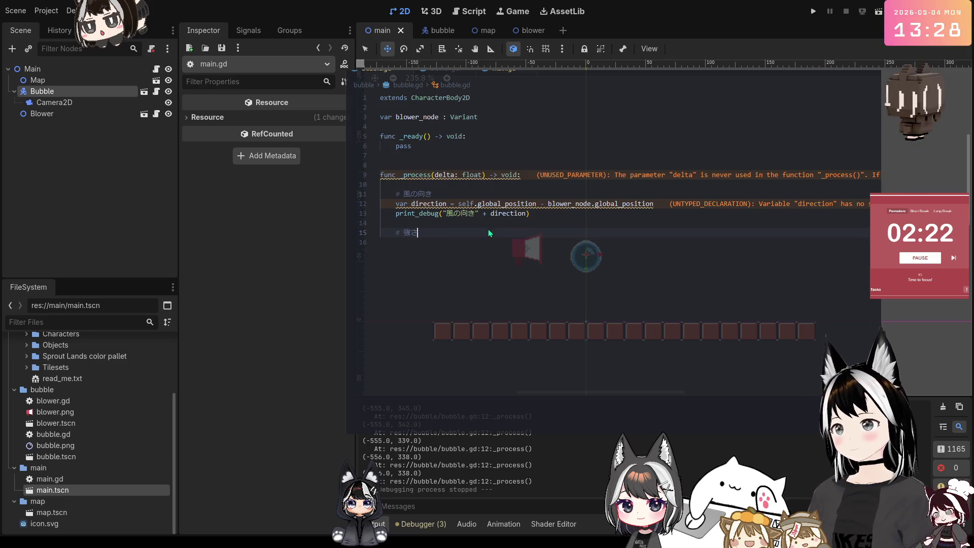
key(space)
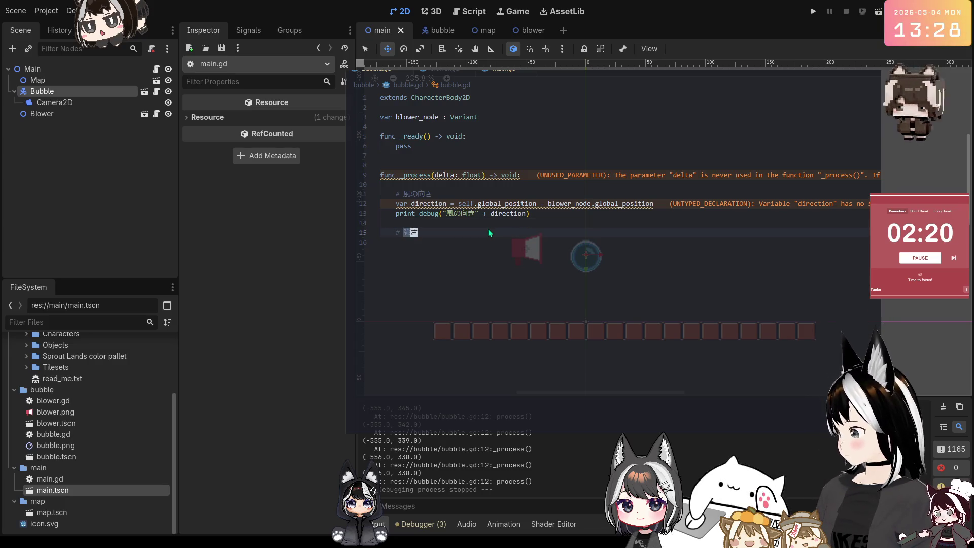
key(Return)
key(Return)
text(v)
key(BackSpace)
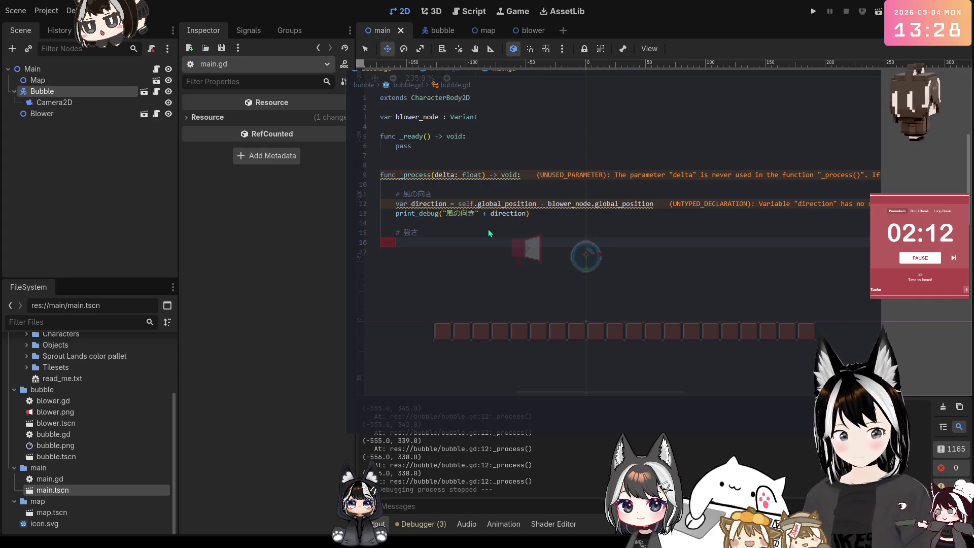
Step: Start typing the declaration 'var distance =' on the line under '# 強さ'
text(v)
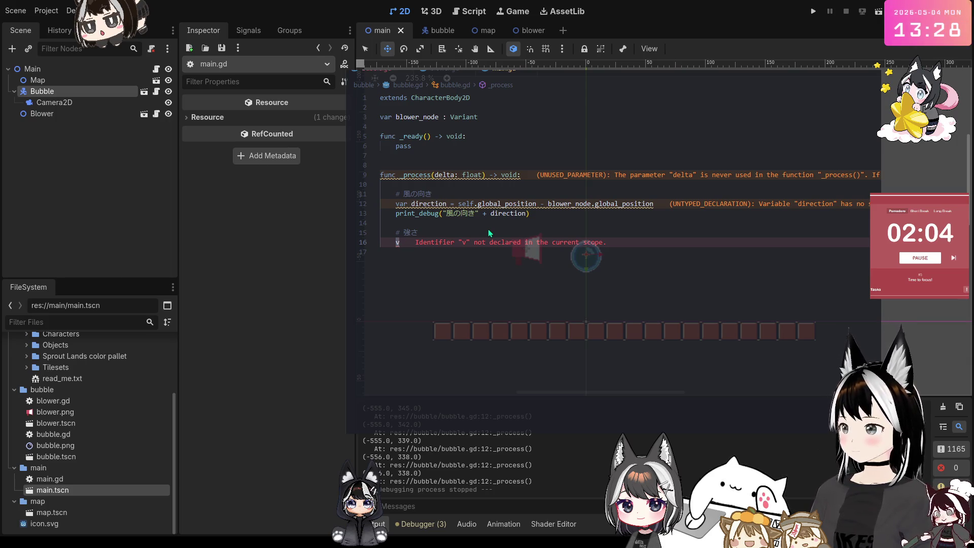
text(ar)
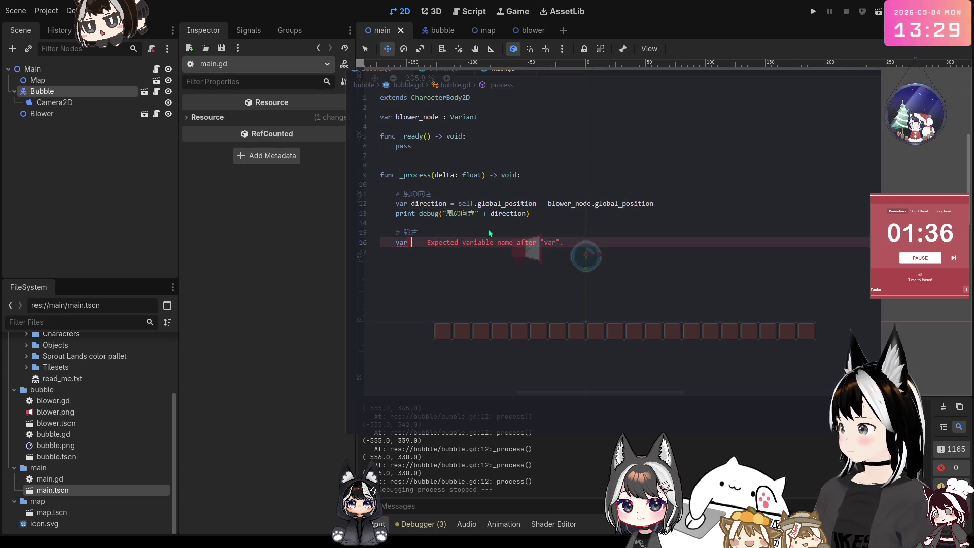
text(distanc)
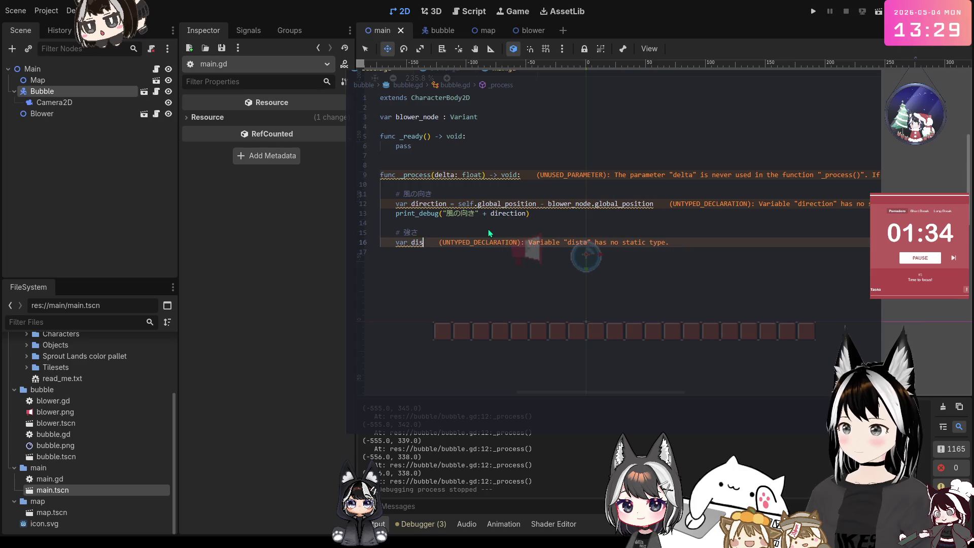
text(e =)
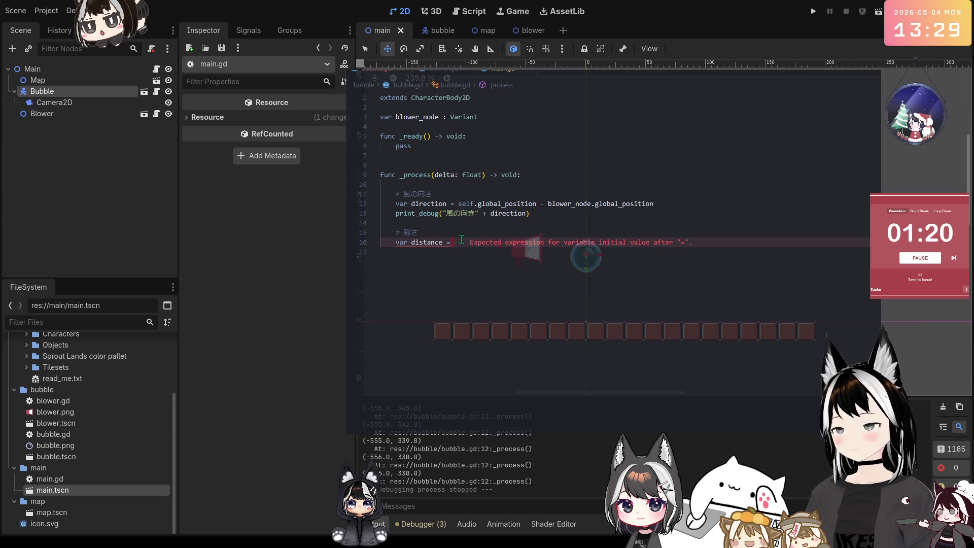
Step: Extend the line 11 comment with 泡 and 'bubble to blowerのglobalのpos差'
mouse_move(498, 260)
double_click(418, 194)
click(548, 193)
text(本体と)
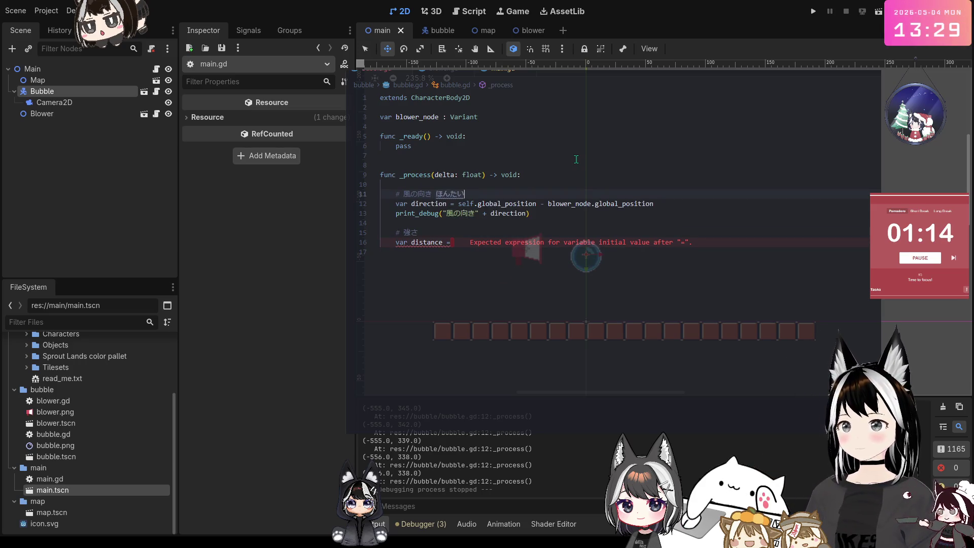
key(BackSpace)
key(BackSpace)
key(BackSpace)
text(うえあ)
key(BackSpace)
key(BackSpace)
key(BackSpace)
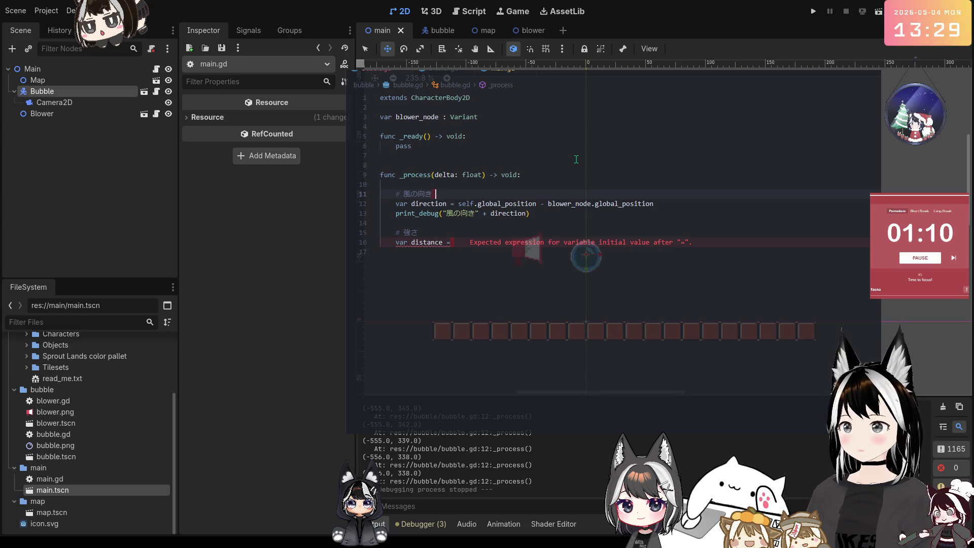
text(わと)
key(space)
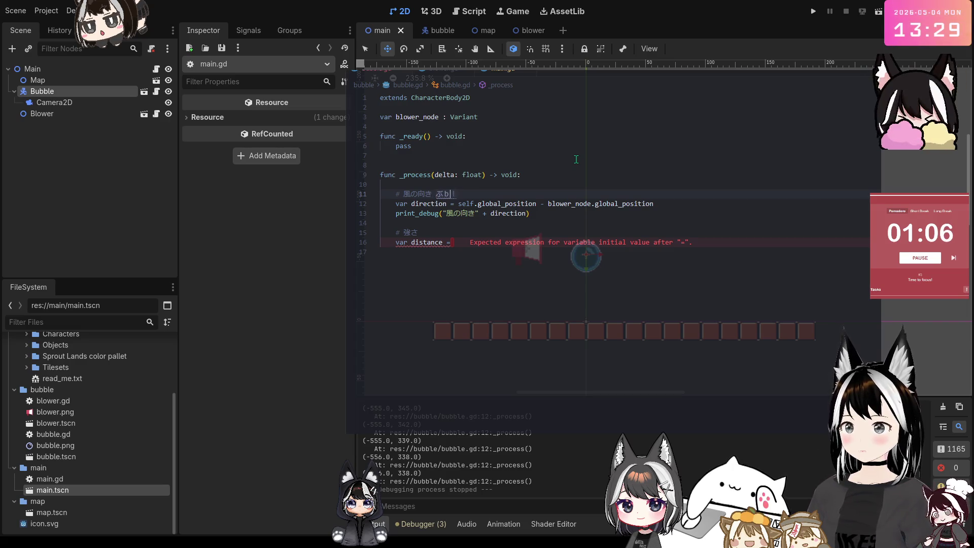
text(bubble )
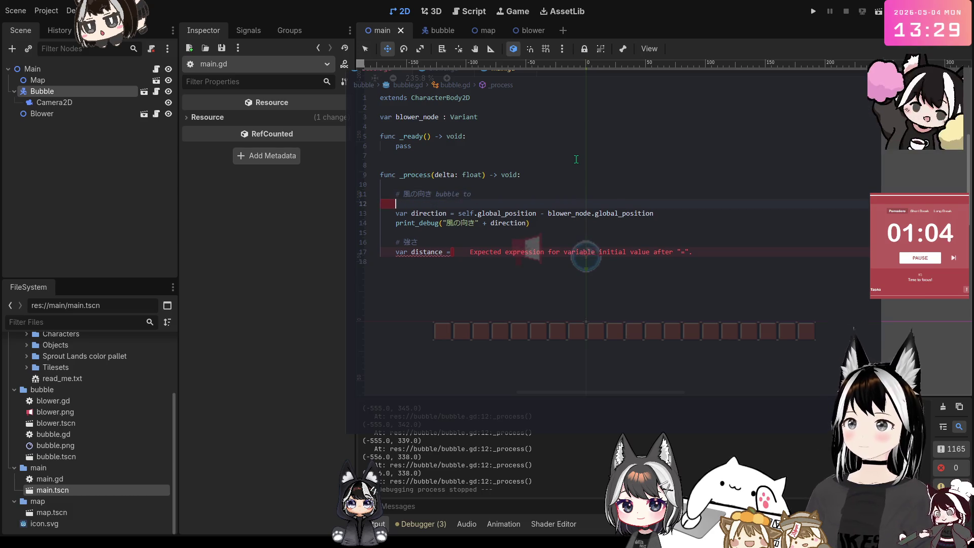
text(t)
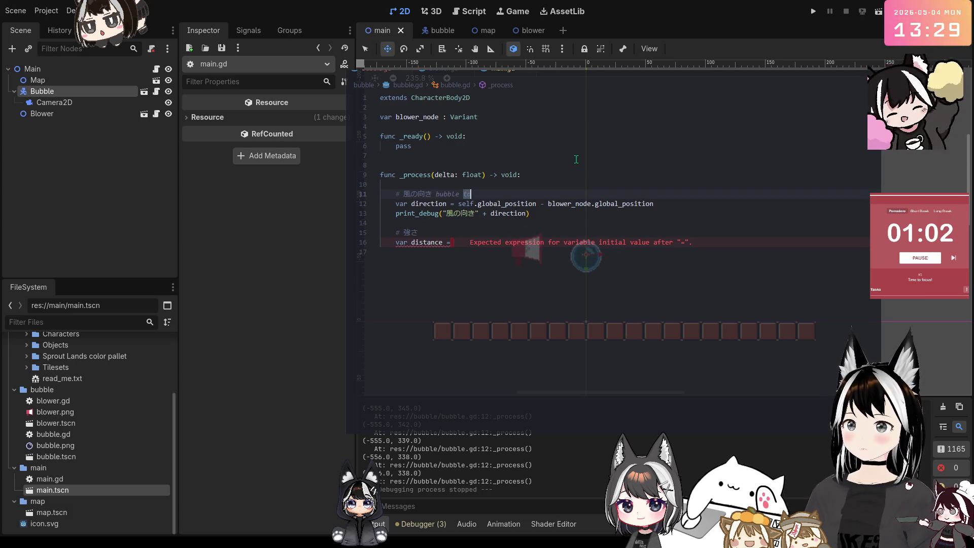
text(o)
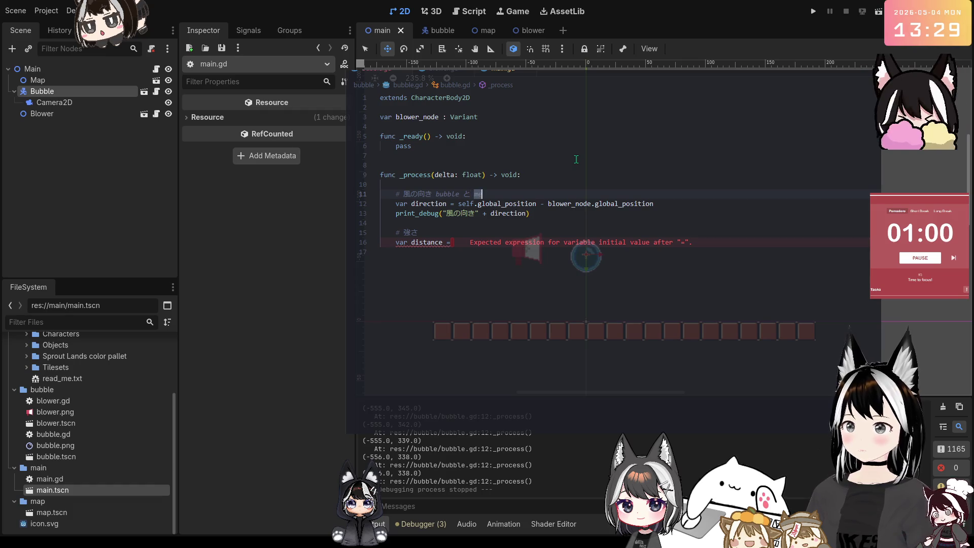
text( blowerの)
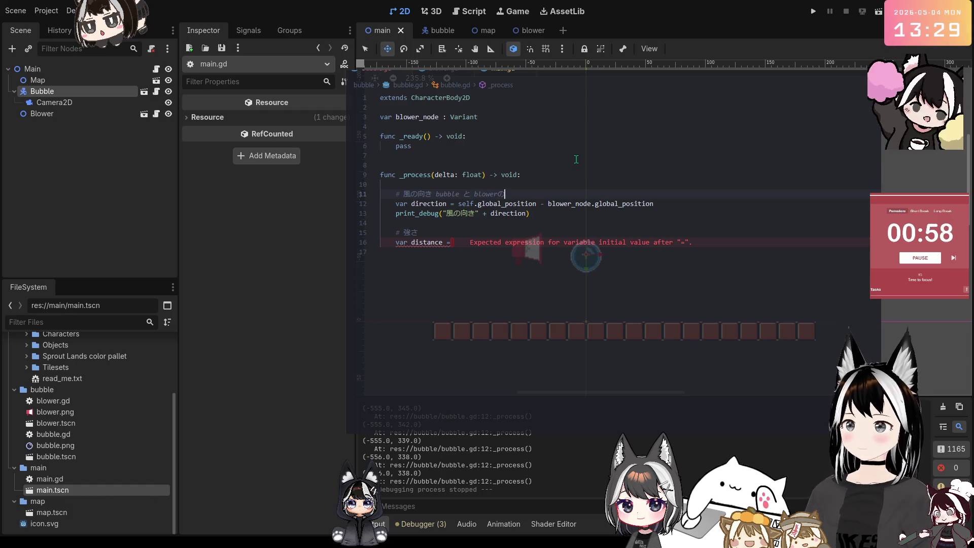
text(globalのぽs)
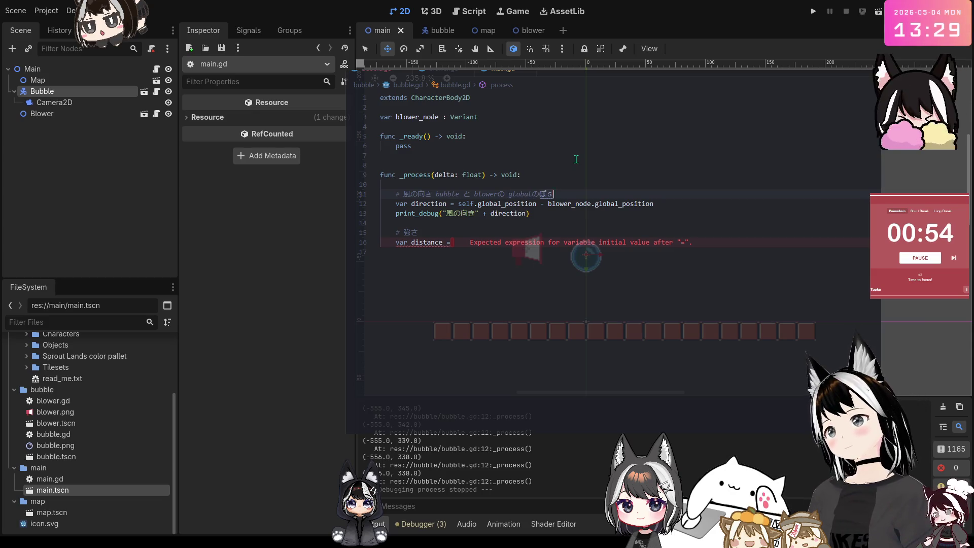
text(pos)
text(差)
Step: Copy the direction comment above var distance and delete the old '# 強さ' line
key(Down)
key(Down)
key(Down)
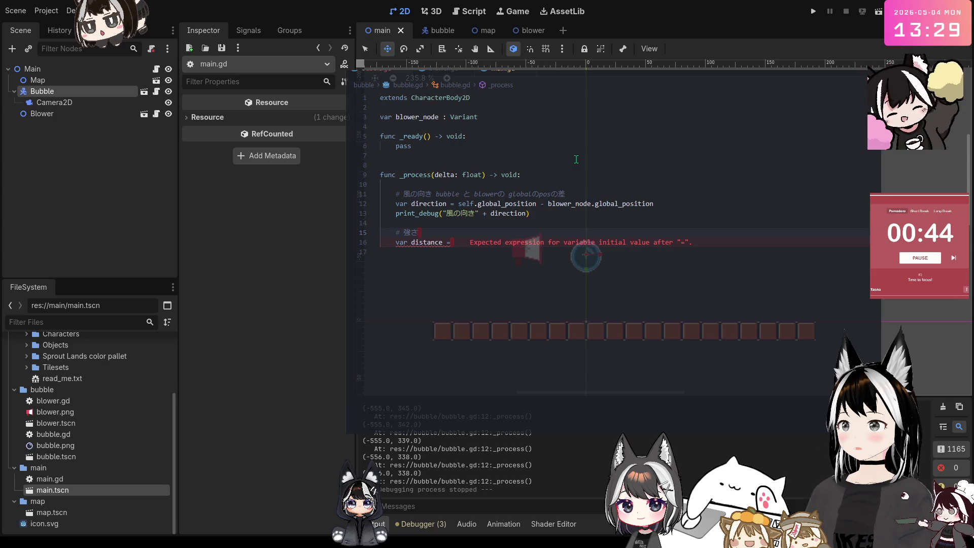
text(sore)
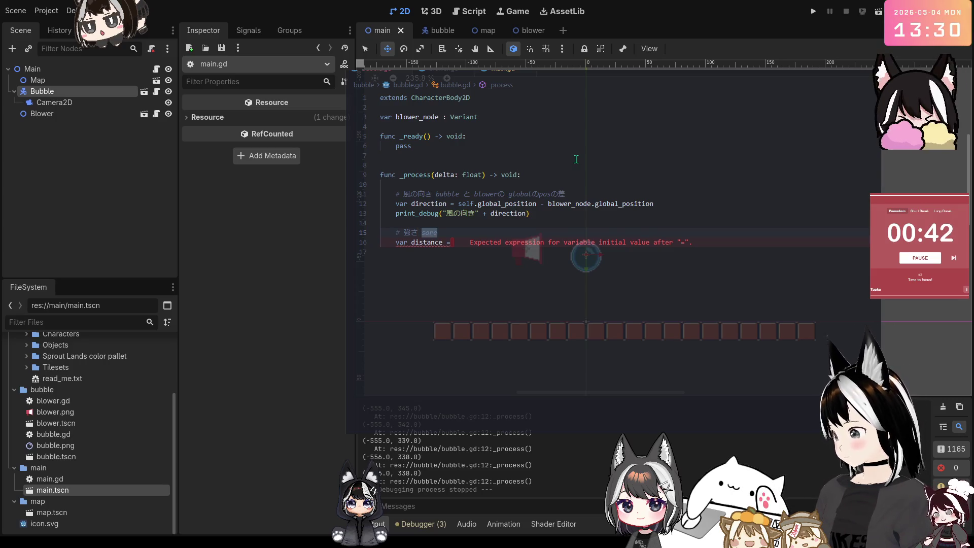
key(BackSpace)
key(BackSpace)
key(BackSpace)
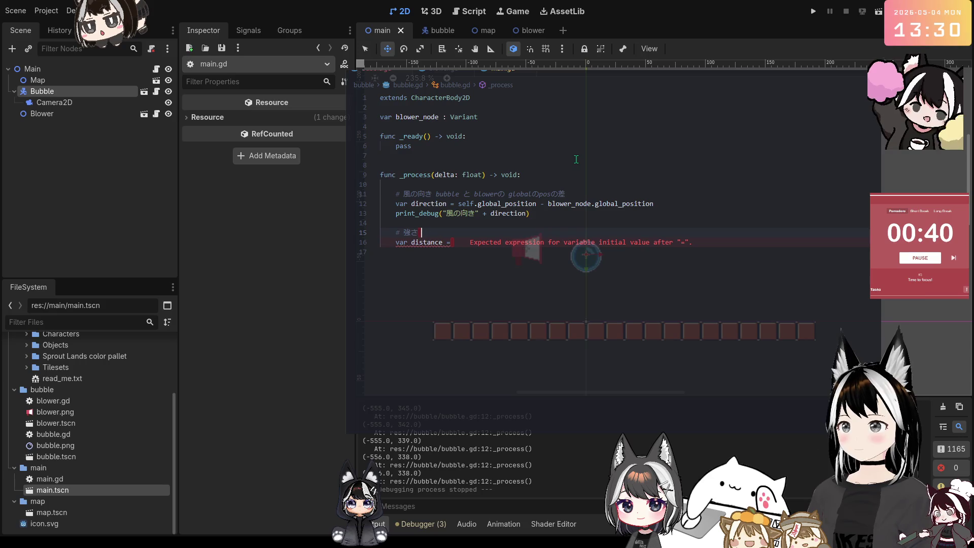
key(shift+Left)
key(shift+Left)
key(Up)
key(Up)
key(Up)
key(shift+Right)
key(shift+Right)
key(shift+Right)
key(Down)
key(Down)
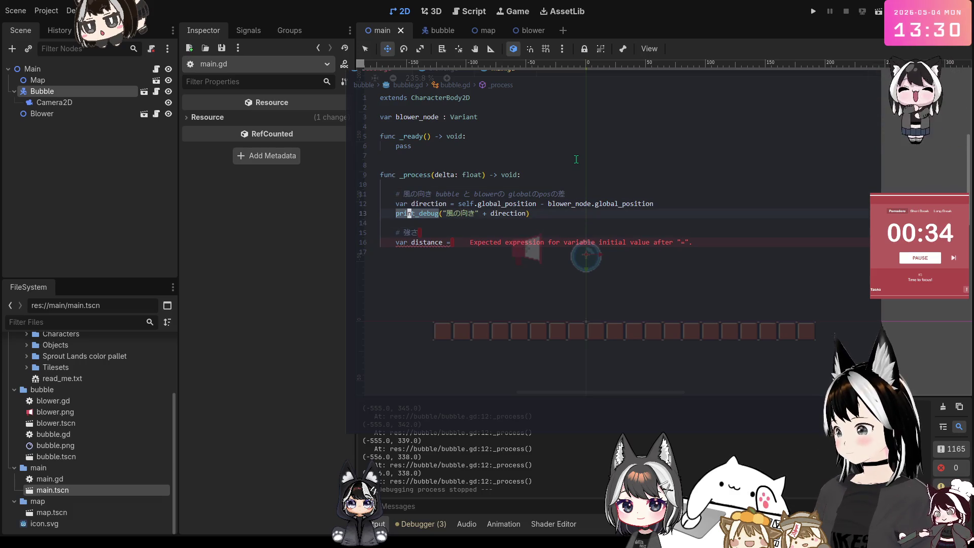
key(Down)
key(Down)
key(Down)
text(# 風の向き bubble と blowerの globalのposの差)
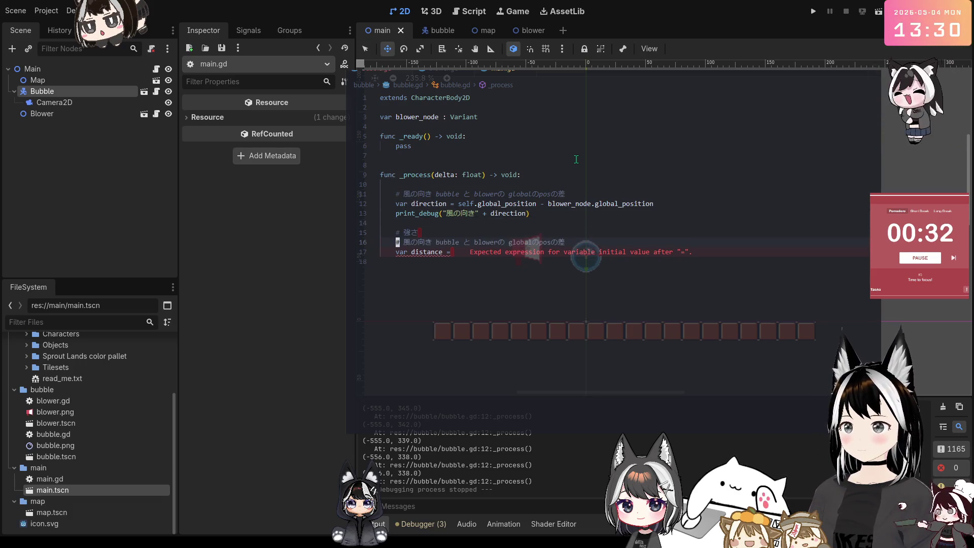
key(Up)
key(ctrl+shift+k)
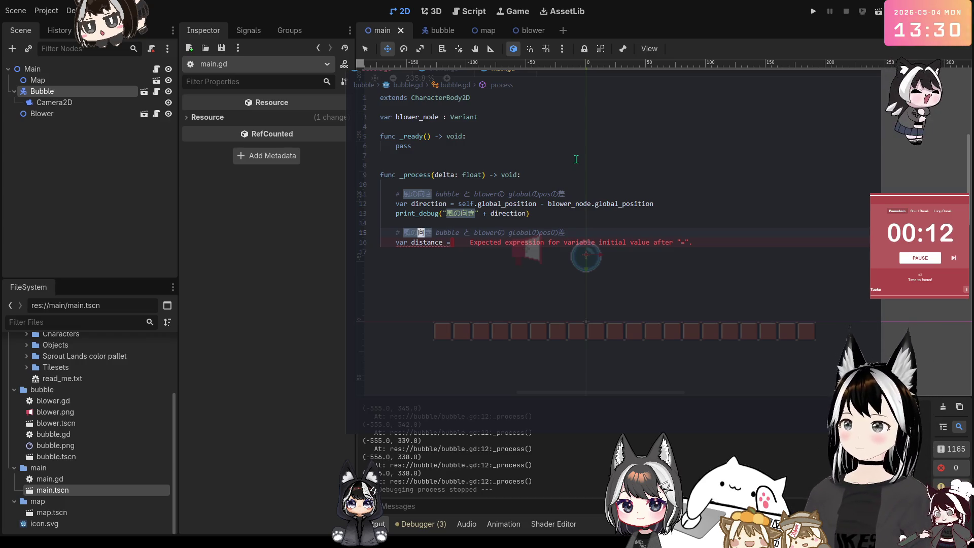
Step: Start the distance value as 'bubbl' and reword the copied comment to end with 'distance'
key(Down)
key(End)
text(bu)
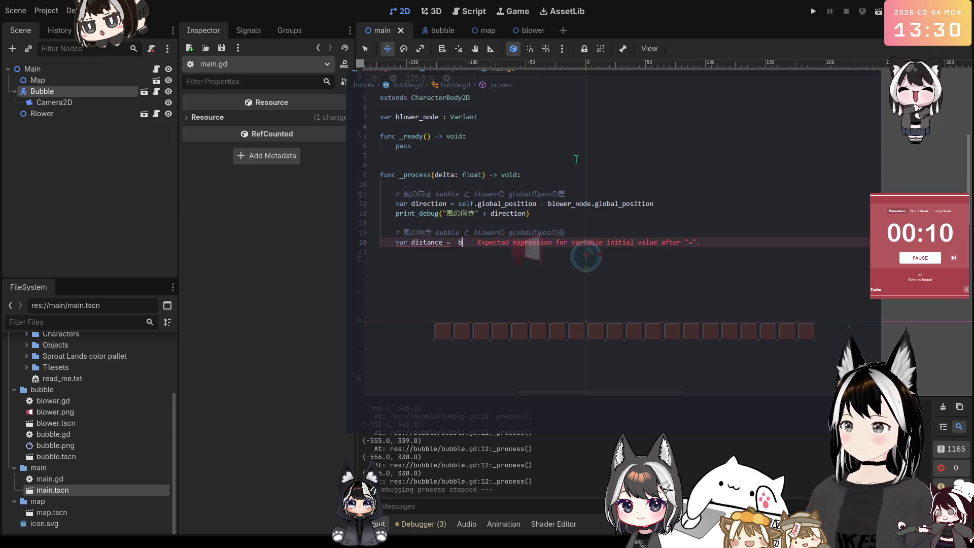
text(bble.)
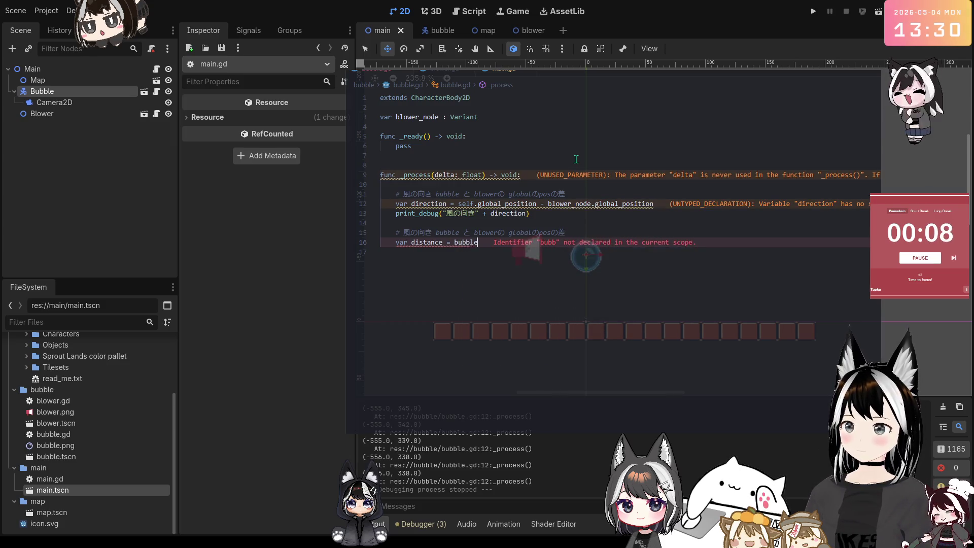
key(BackSpace)
key(BackSpace)
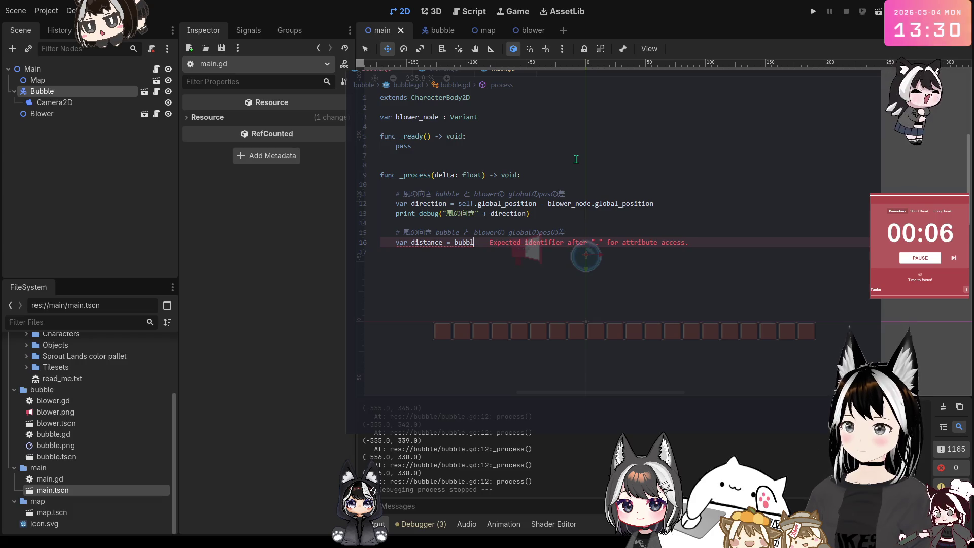
key(Up)
key(Up)
key(Down)
key(End)
key(BackSpace)
key(BackSpace)
key(BackSpace)
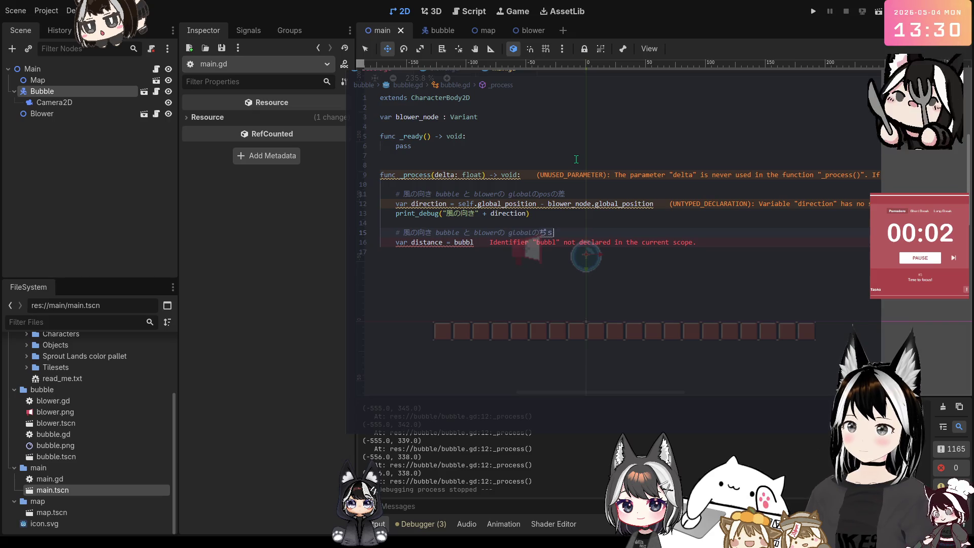
text(distance)
key(Down)
key(Up)
key(ctrl+Left)
key(ctrl+Left)
key(ctrl+Left)
key(BackSpace)
key(BackSpace)
key(BackSpace)
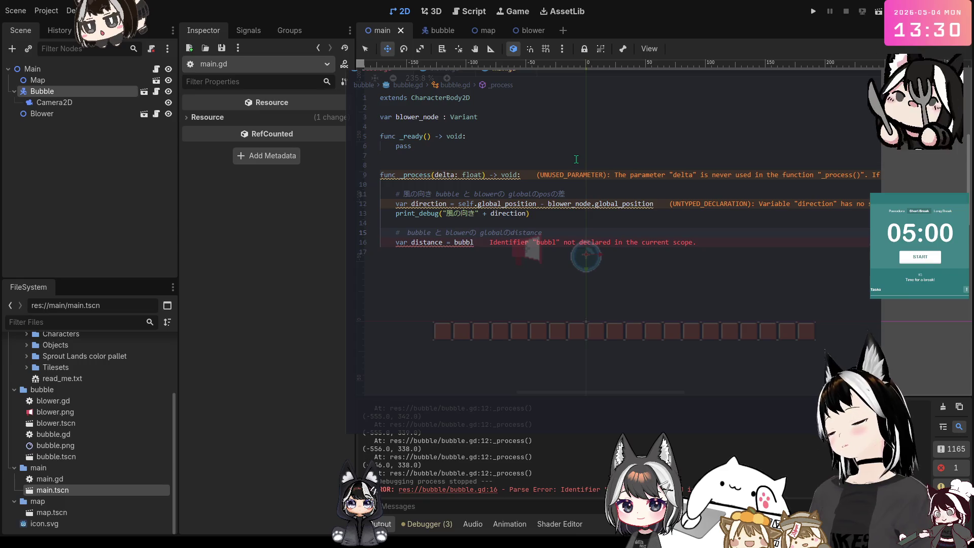
Step: Title the line 15 comment 風の強さ and clear the partial bubbl value
text(kazenotuyosa)
key(space)
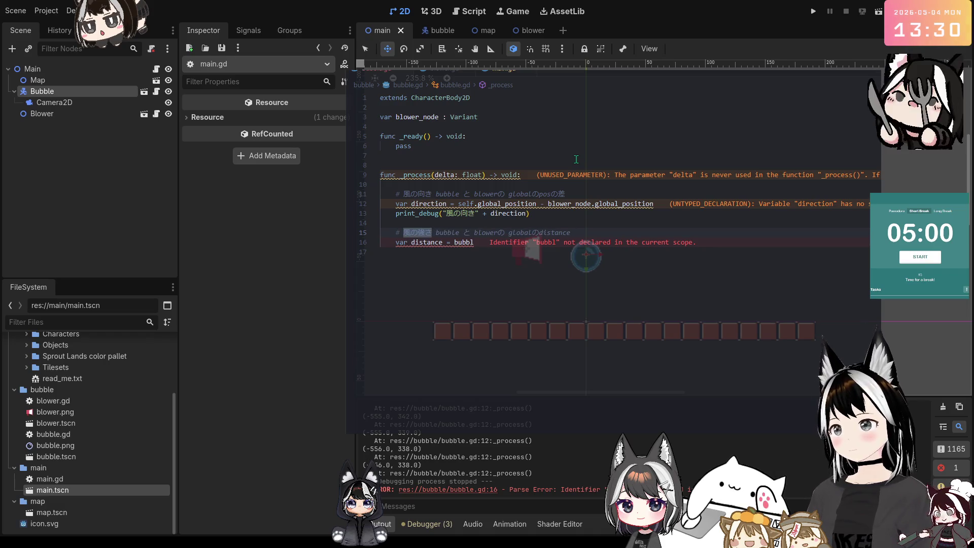
key(Return)
key(Down)
key(End)
key(BackSpace)
key(BackSpace)
key(BackSpace)
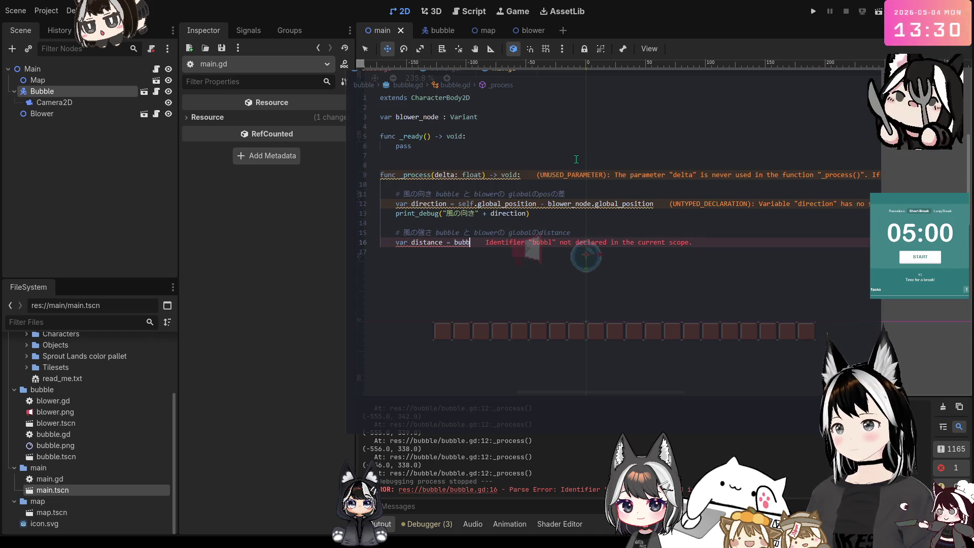
key(BackSpace)
Step: Set the distance value to a distance_to() call, trying self.global_po as its argument
text(sel)
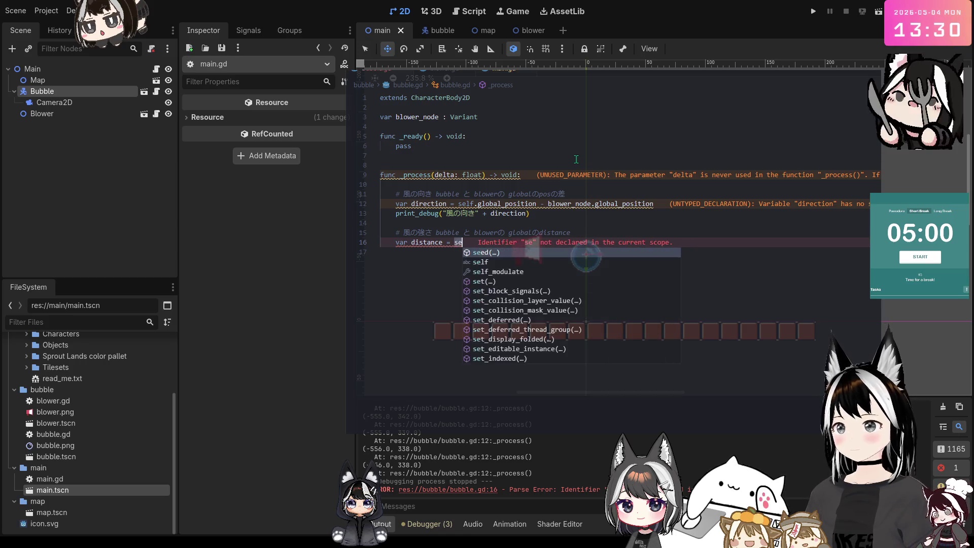
text(f.)
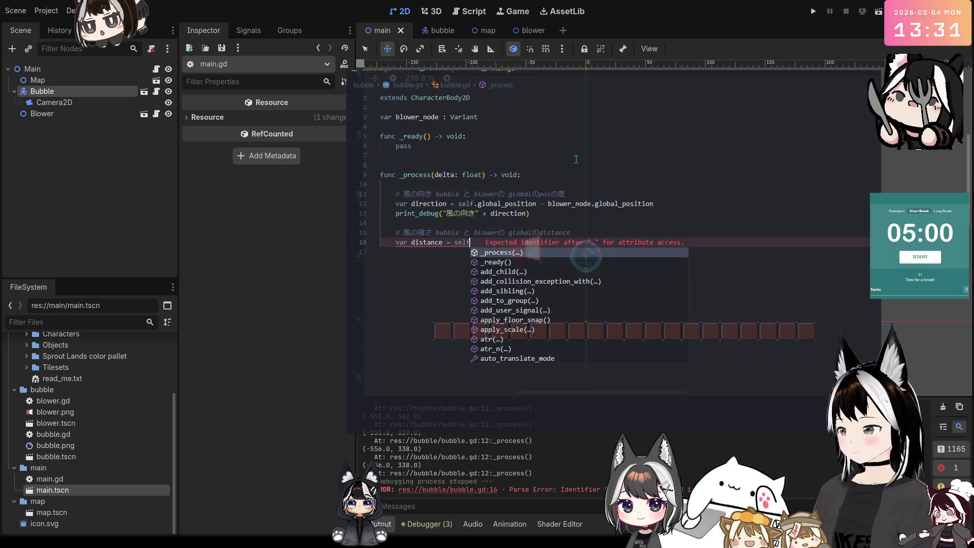
key(BackSpace)
key(BackSpace)
key(BackSpace)
text(dis)
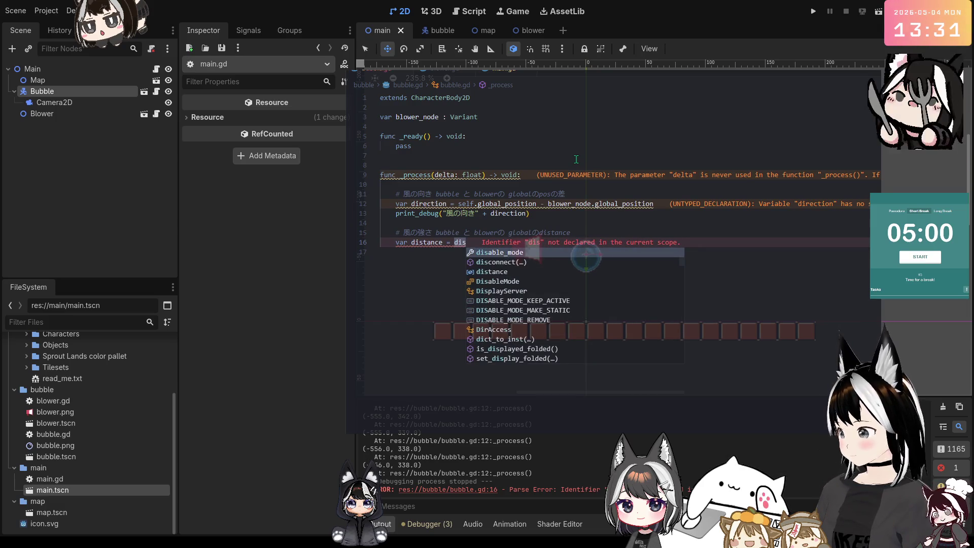
text(tance_)
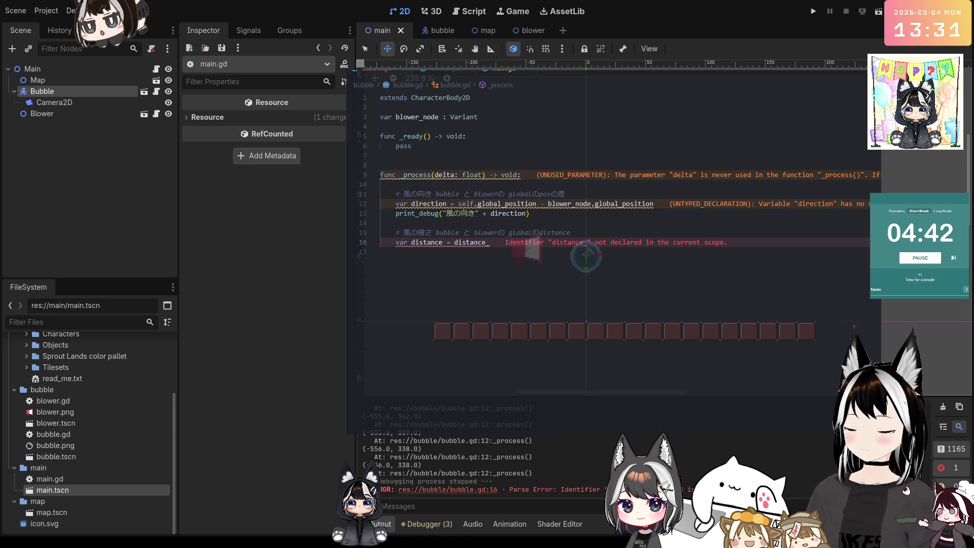
click(509, 244)
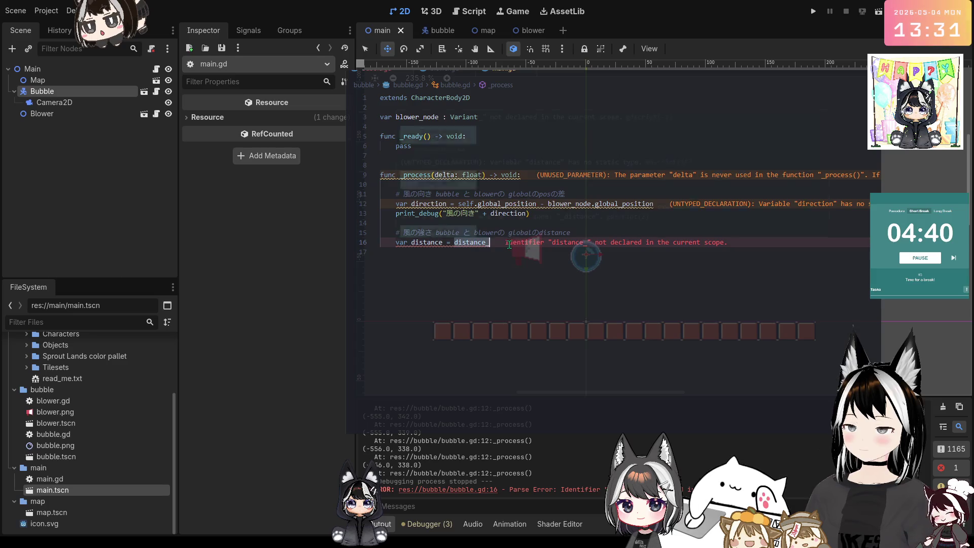
text(to()
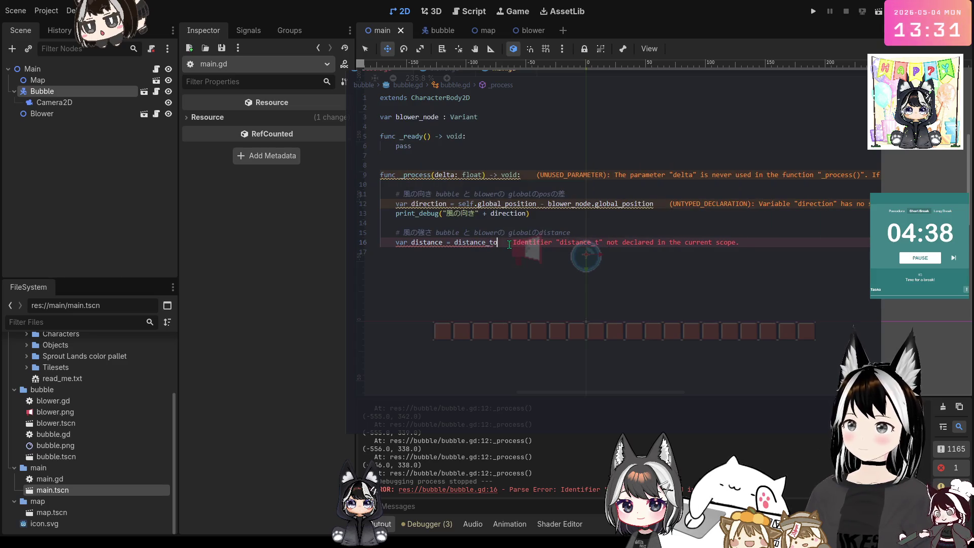
text(bubb)
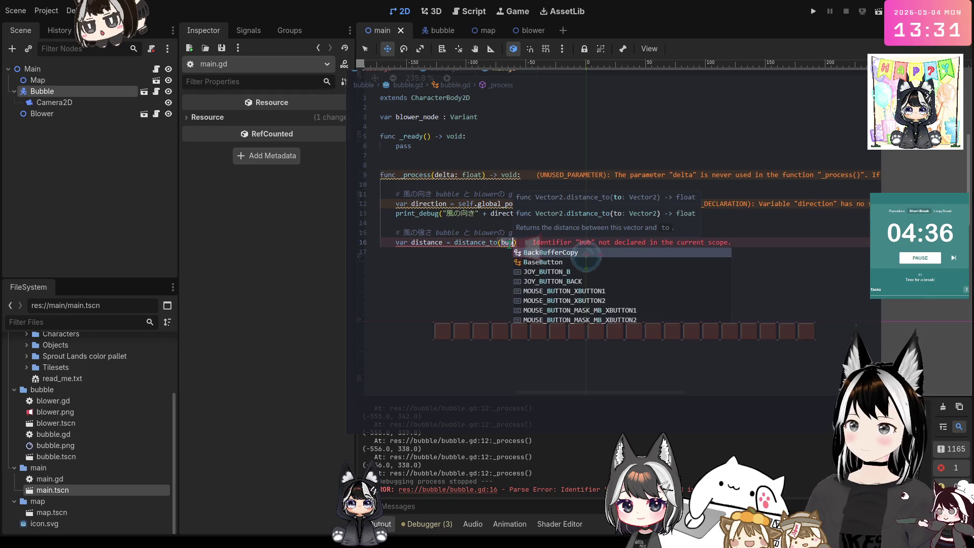
text(.)
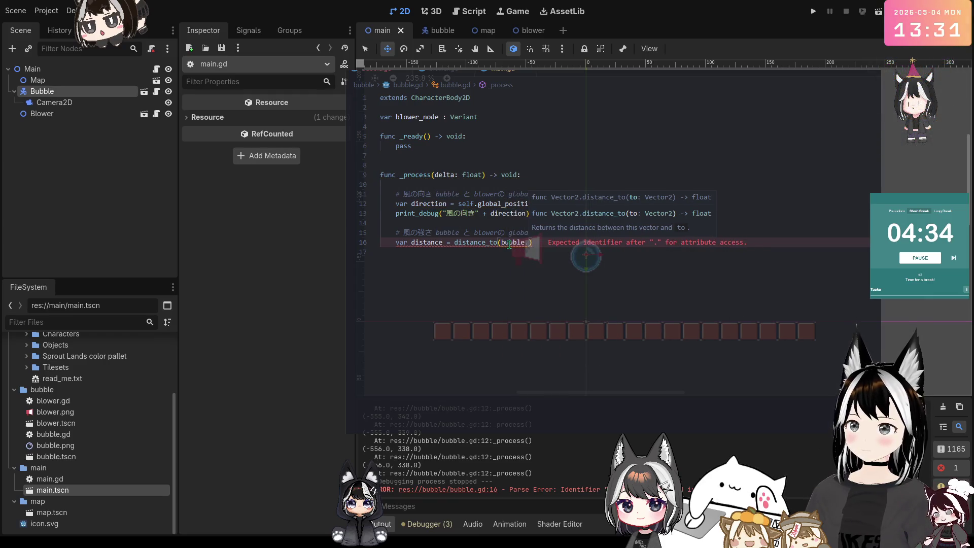
key(BackSpace)
key(BackSpace)
key(BackSpace)
text(self.)
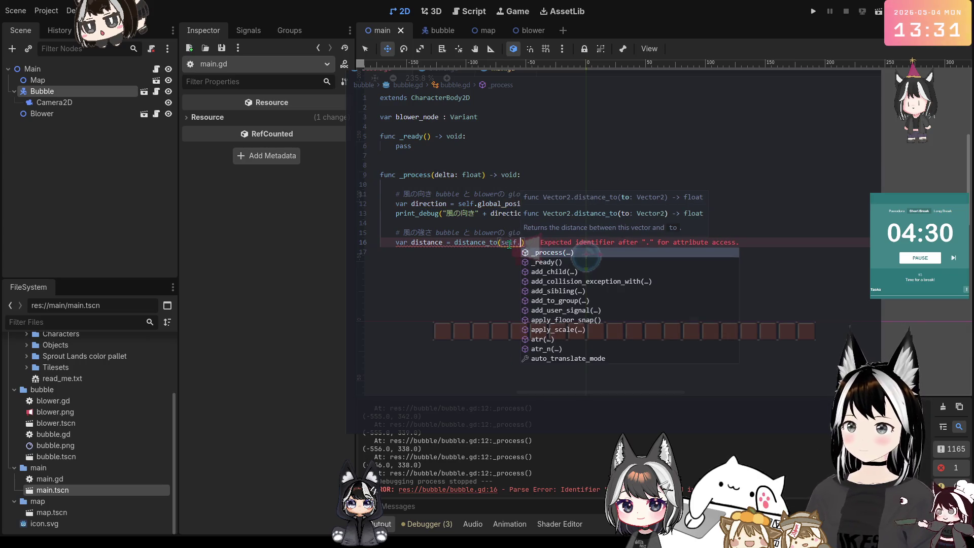
text(global_po)
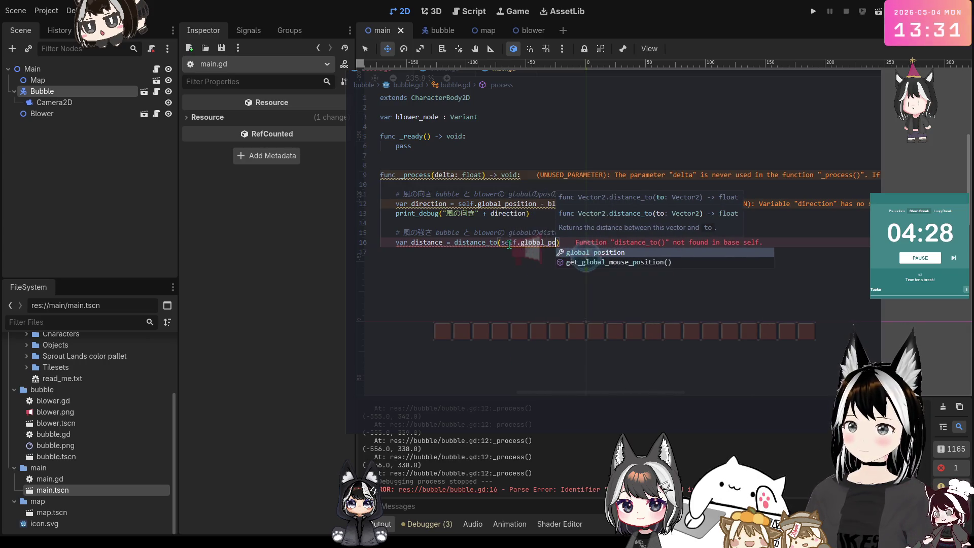
key(Escape)
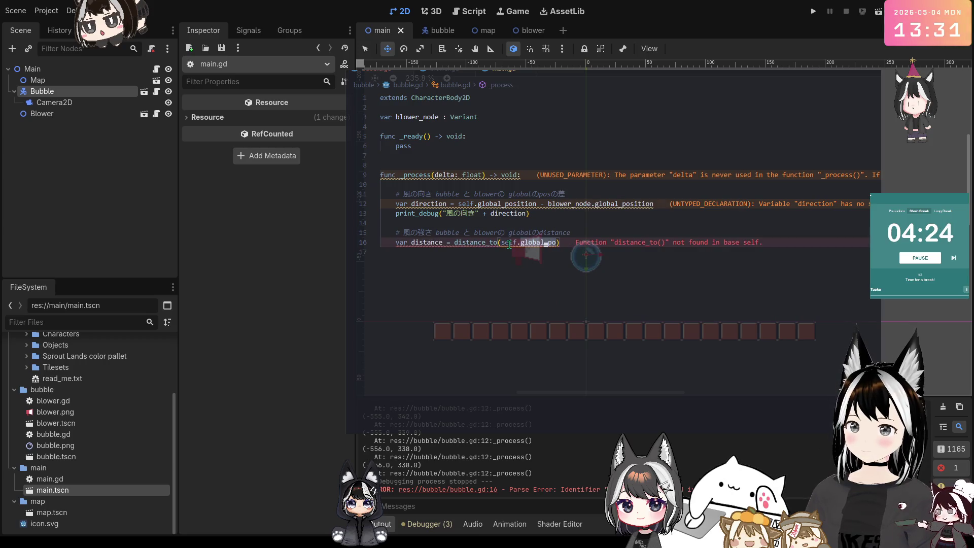
key(BackSpace)
key(BackSpace)
key(BackSpace)
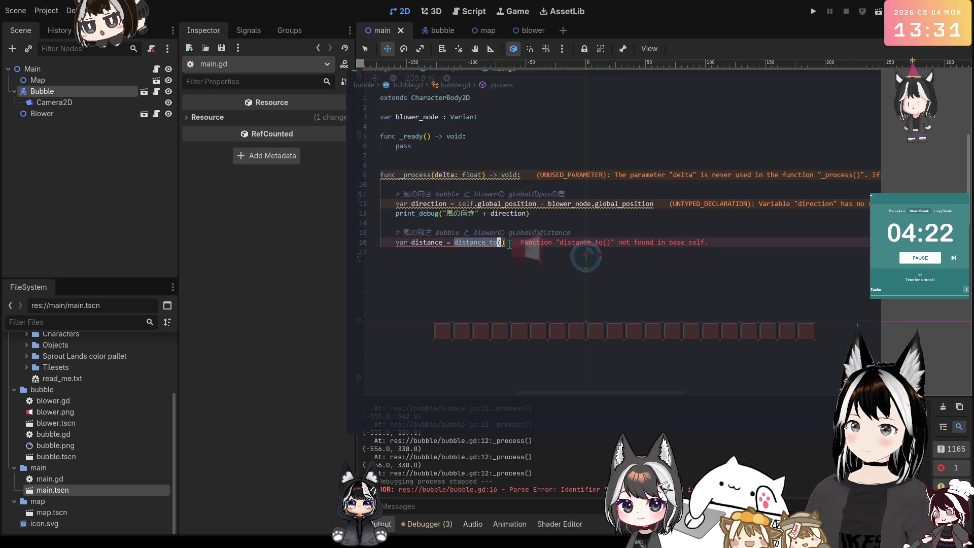
Step: Make distance self.global_position.distance_to(blower_node.global_position)
key(ctrl+Left)
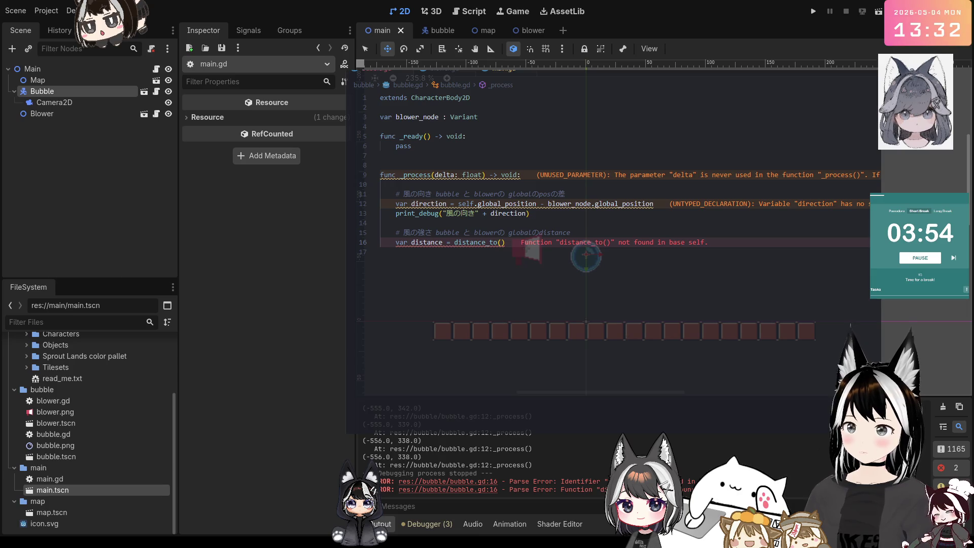
double_click(475, 242)
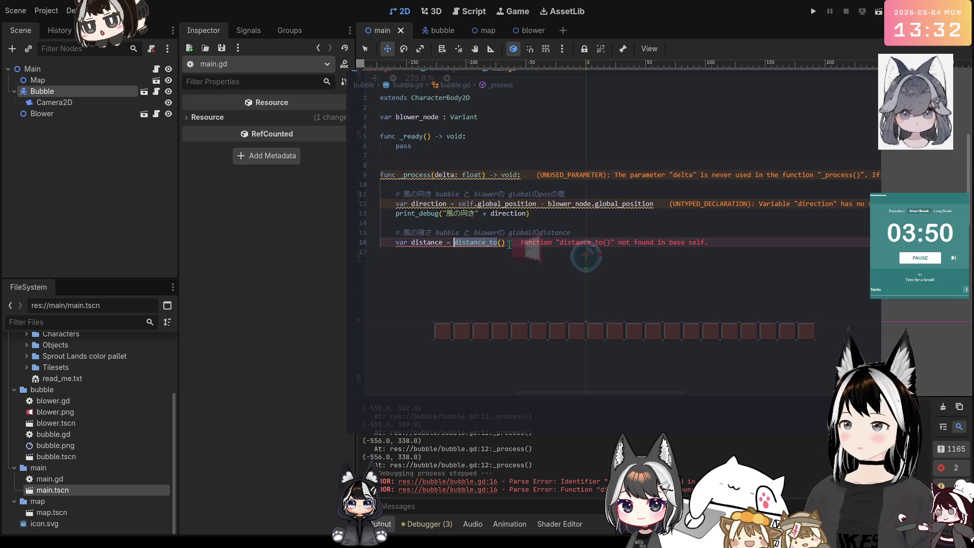
text(self.global_positio)
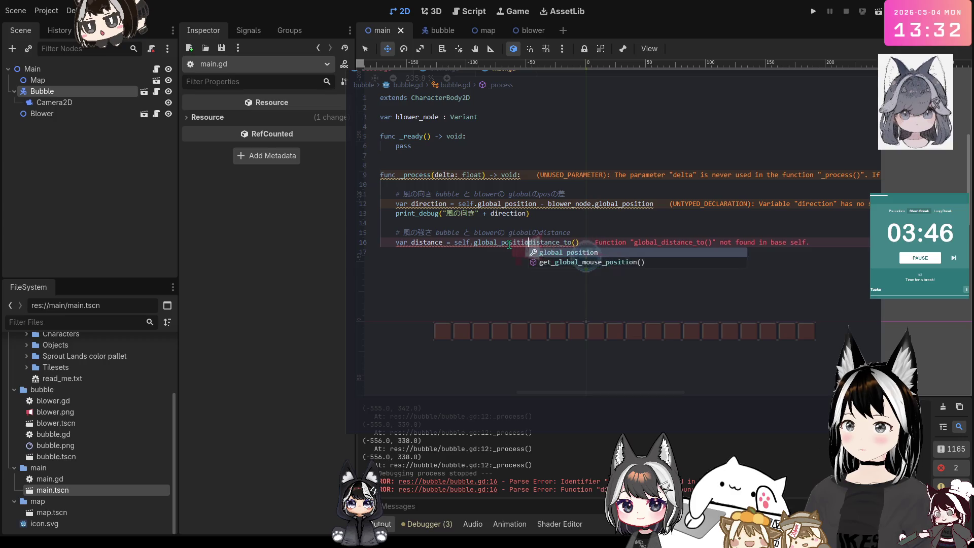
text(n.)
key(End)
key(Left)
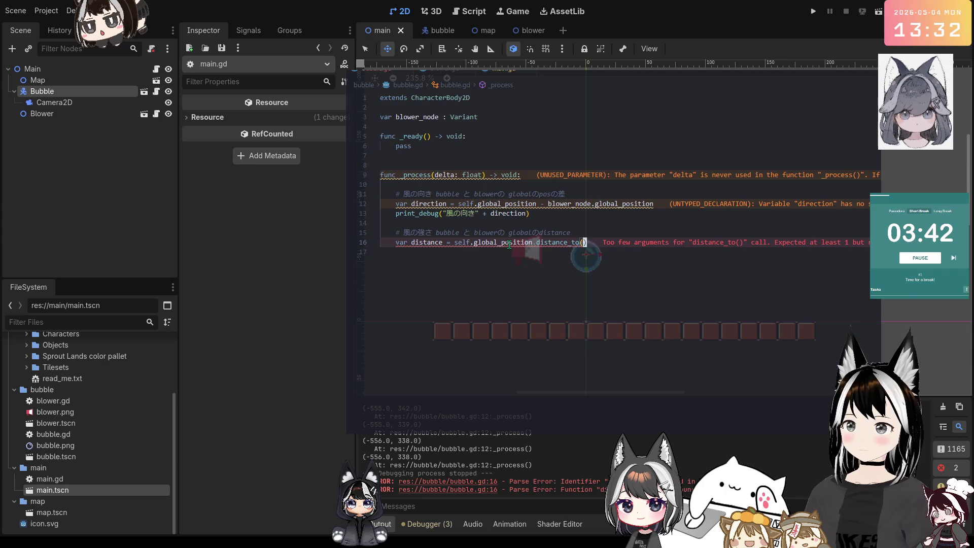
text(blower_no)
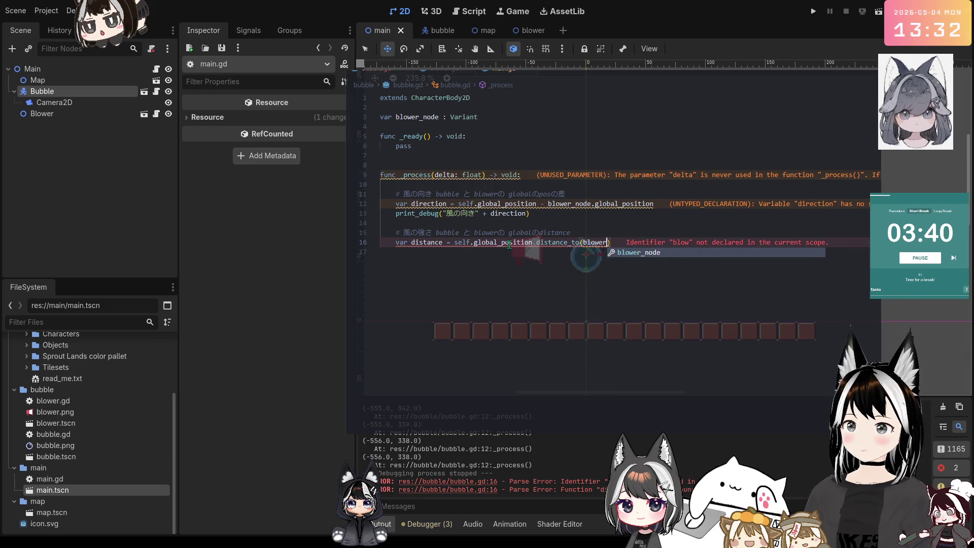
text(de.)
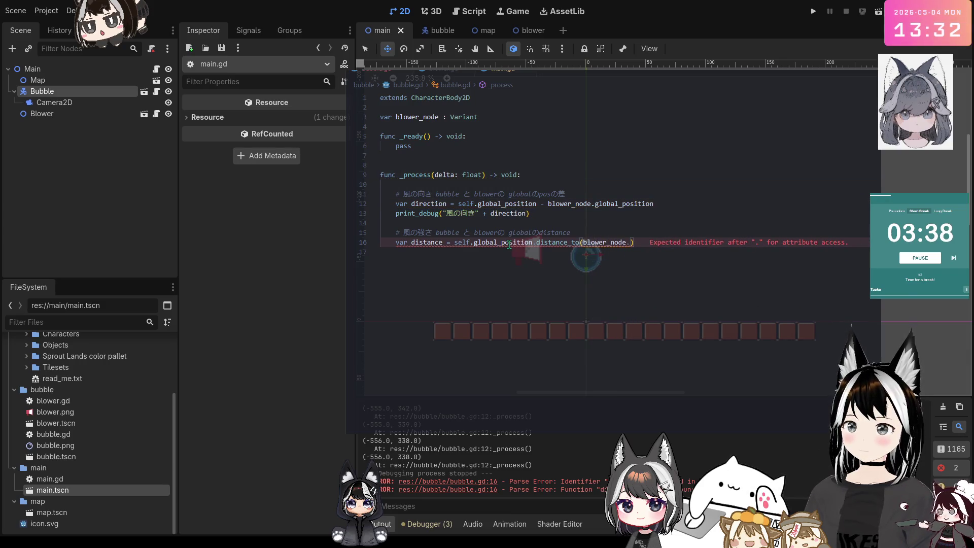
text(global_posi)
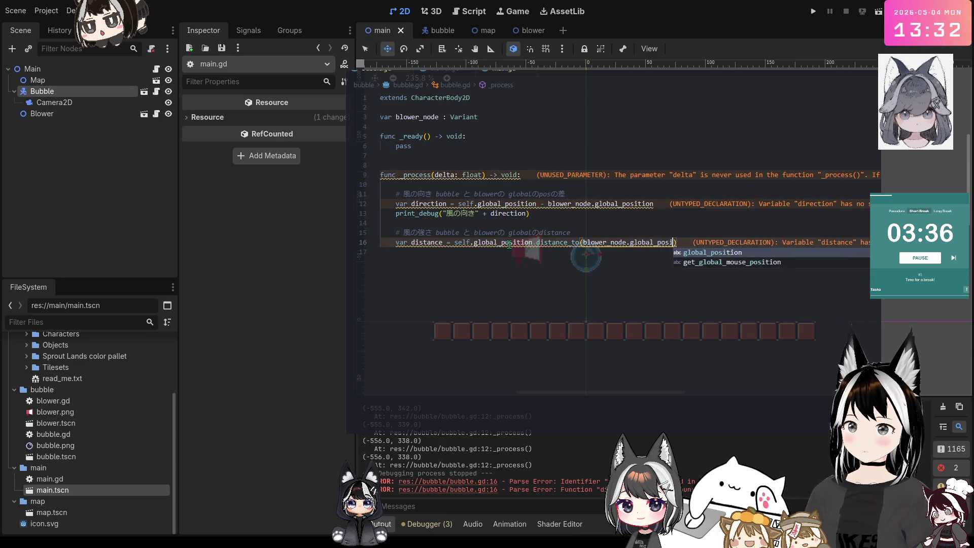
key(Return)
Step: Begin a print_debug line below the distance line and comment out the direction print
key(End)
key(Return)
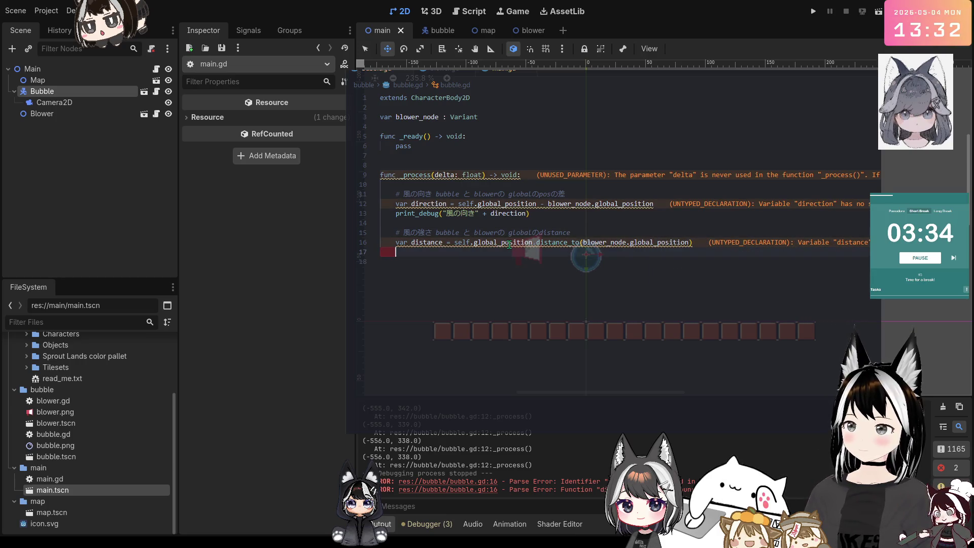
text(print_debug)
click(382, 213)
key(ctrl+k)
Step: Type the direction variable on line 12 as Vector2
key(Down)
key(Up)
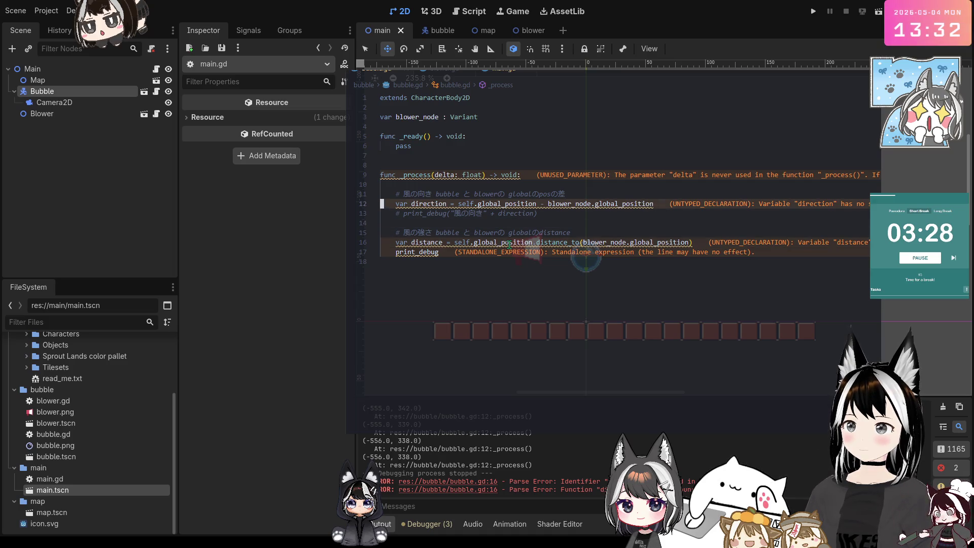
key(Right)
key(Right)
key(Right)
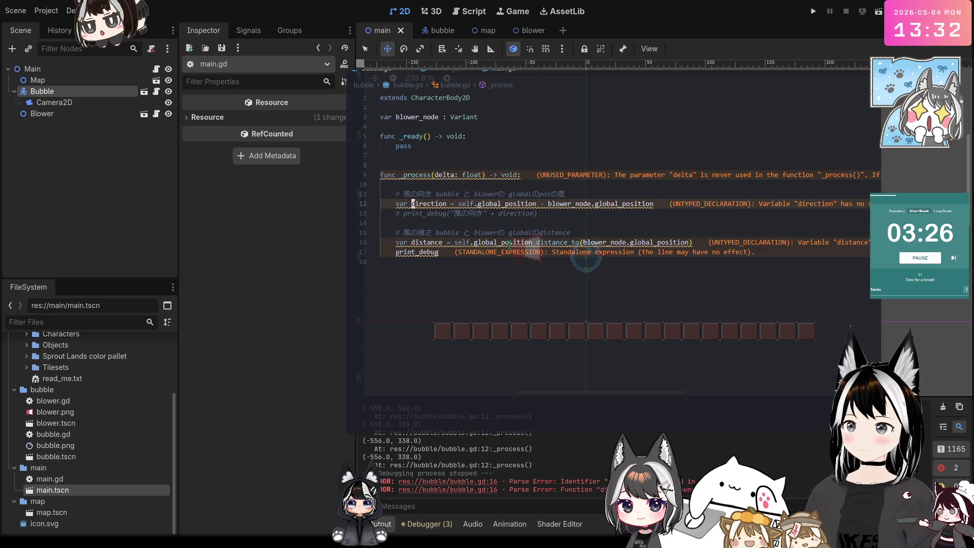
text(:)
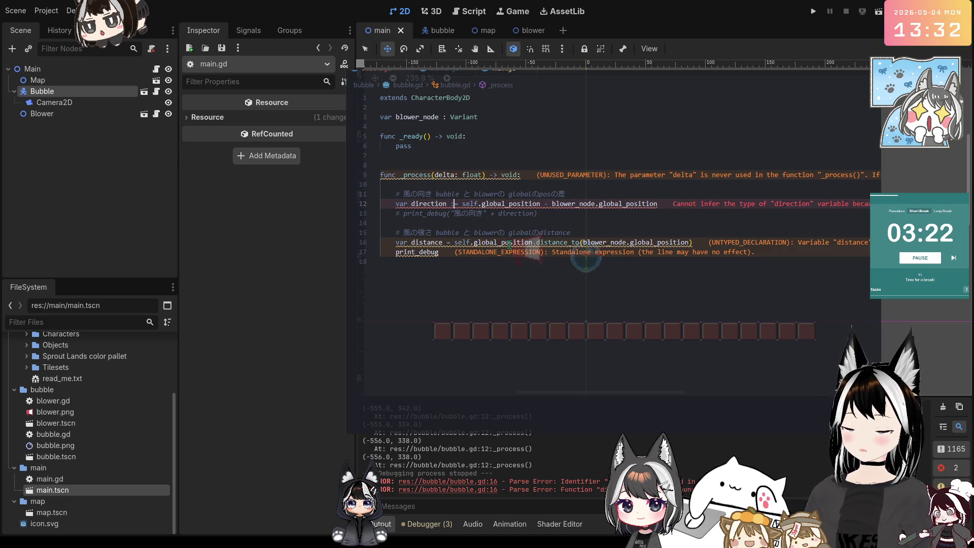
text(Vectro)
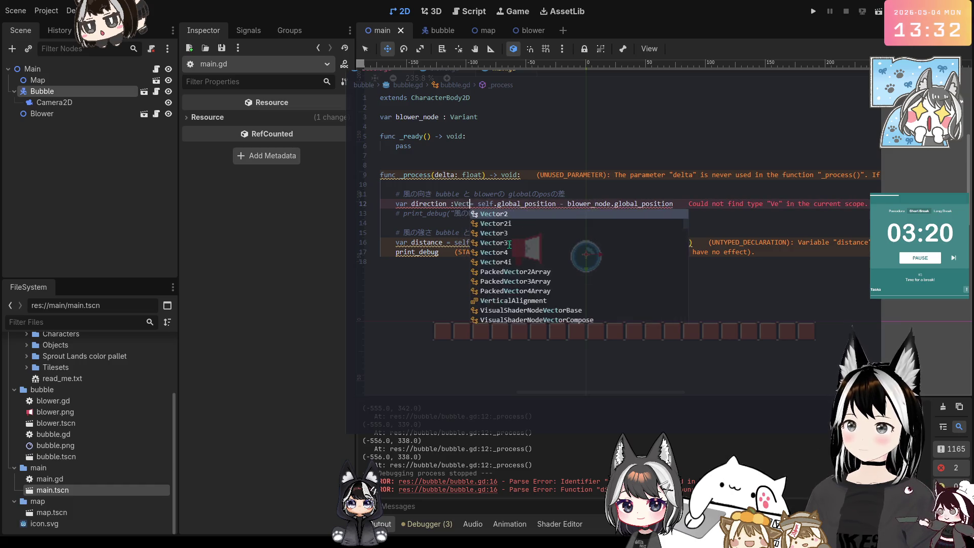
key(Left)
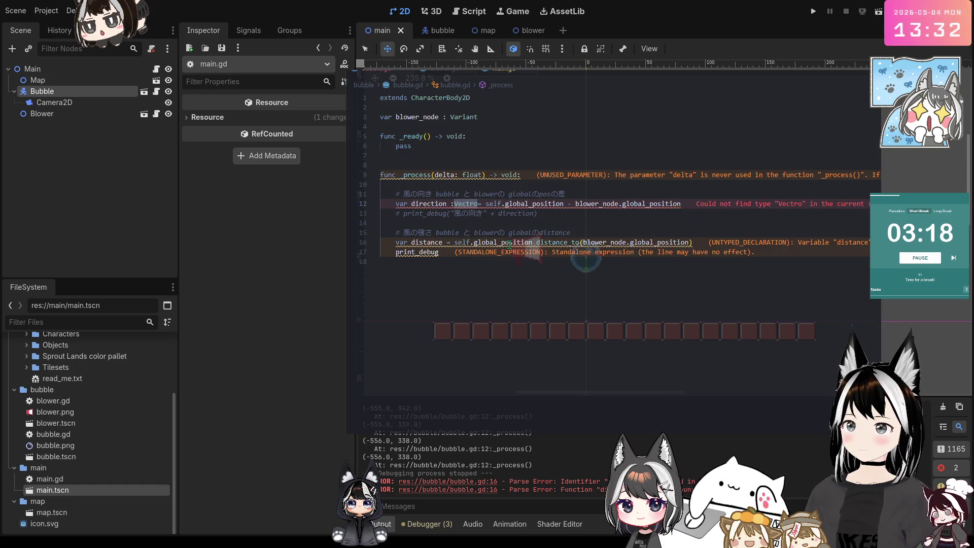
text(2)
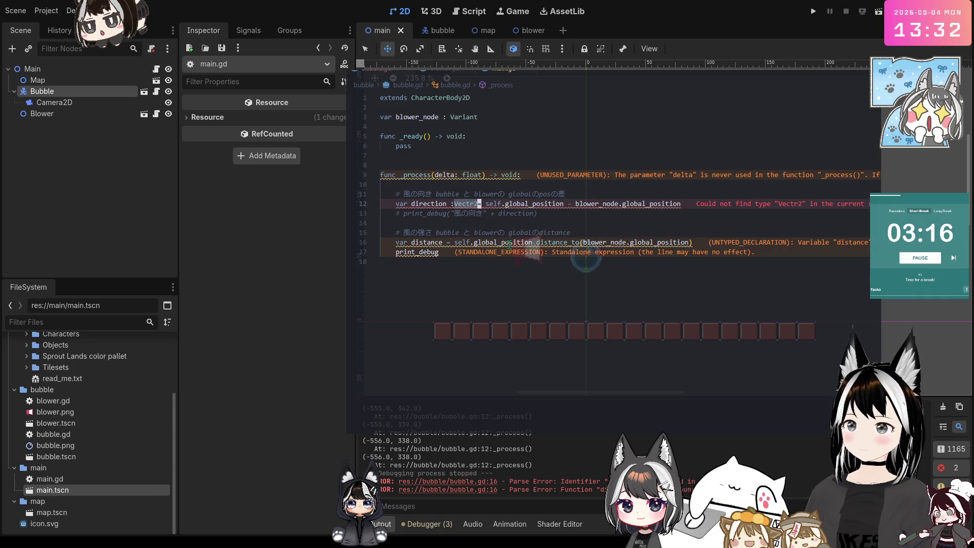
text(Vector2)
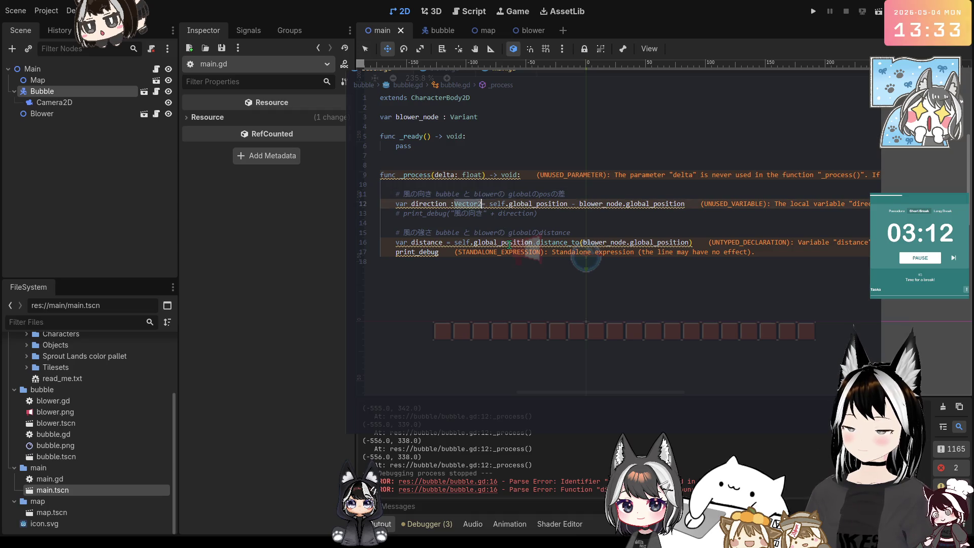
key(ctrl+z)
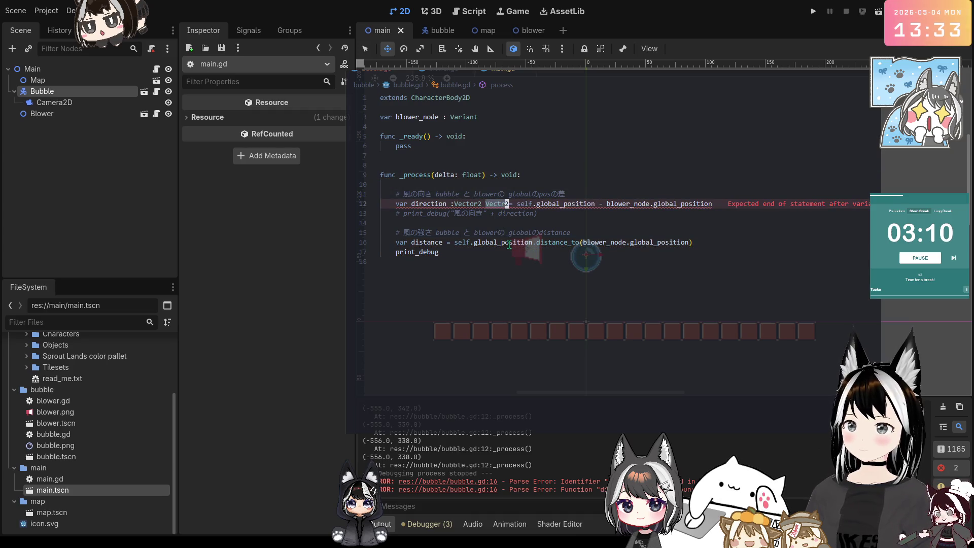
key(ctrl+z)
key(Left)
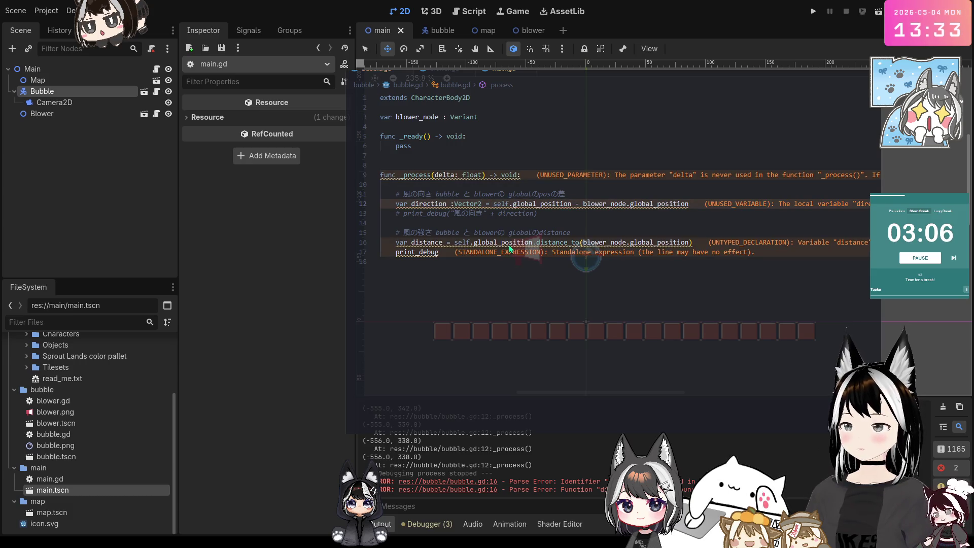
key(Left)
key(BackSpace)
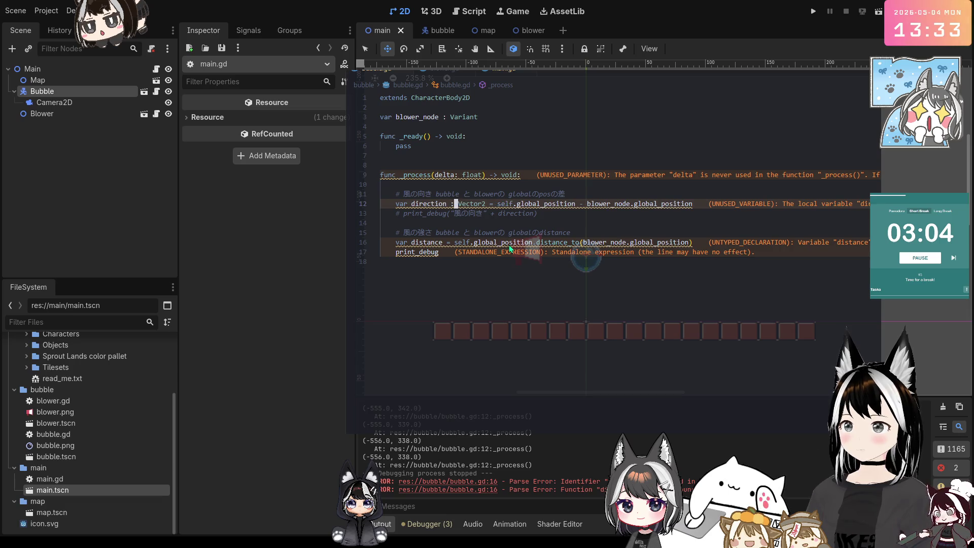
key(Right)
key(Up)
Step: Rename the direction variable to _direction
key(Down)
key(Right)
key(Right)
key(ctrl+shift+Right)
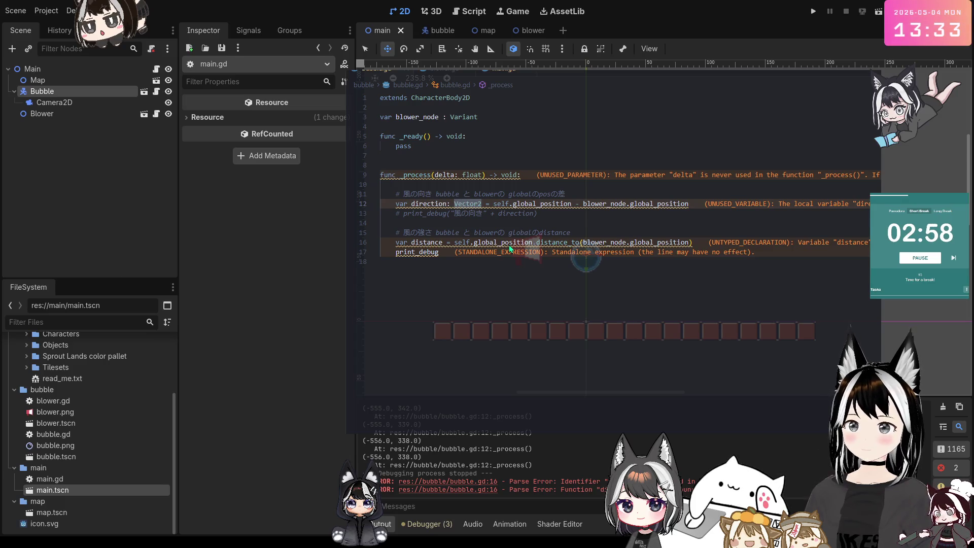
key(Left)
key(Left)
key(Left)
text(_)
key(Up)
key(Down)
key(Down)
key(Down)
key(ctrl+shift+Right)
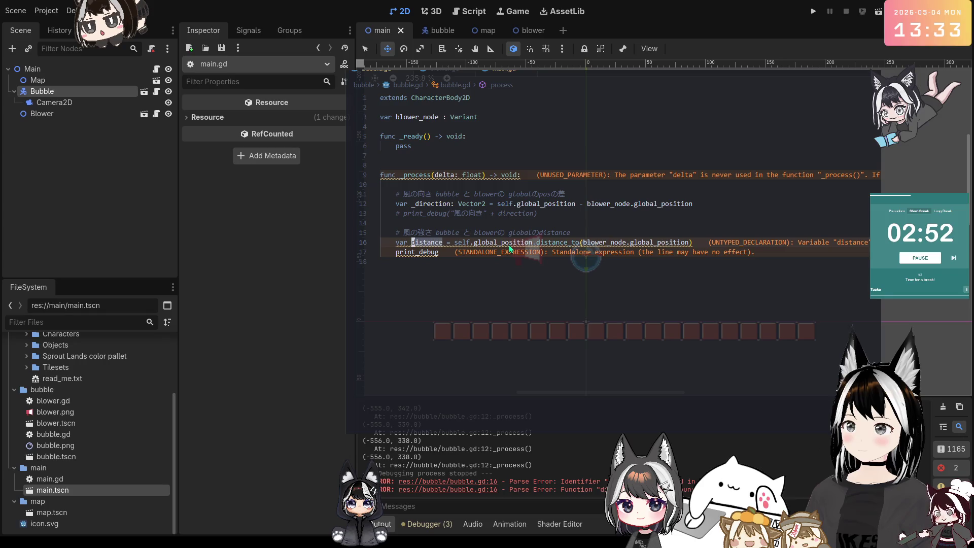
key(Down)
Step: Write print_debug("強さ" + distance) on line 17 and run the game, hitting a String-plus-float error
text(()
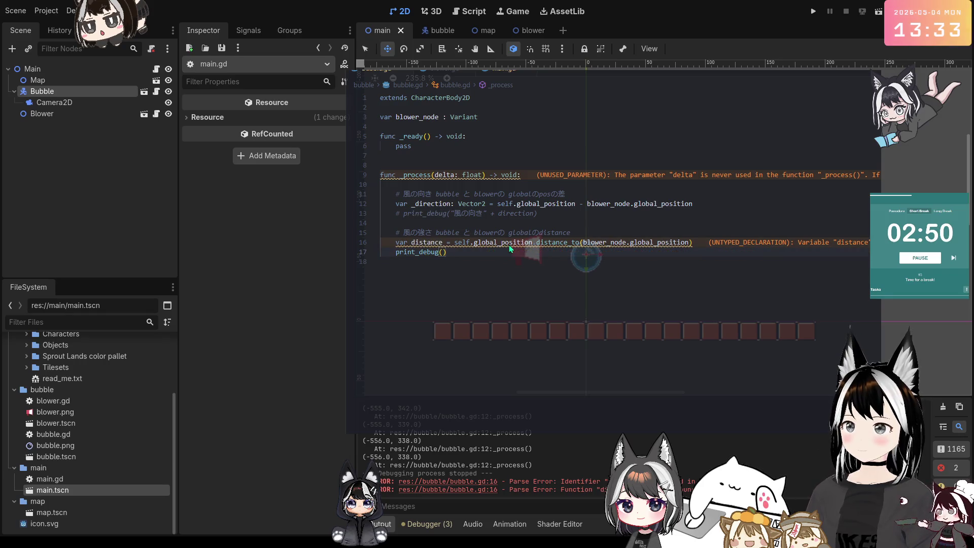
text(distance)
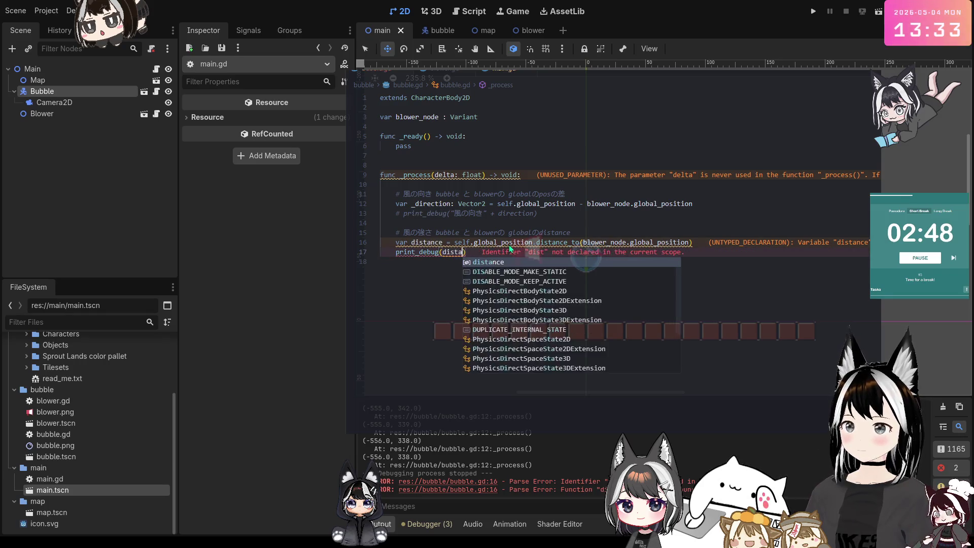
text(")
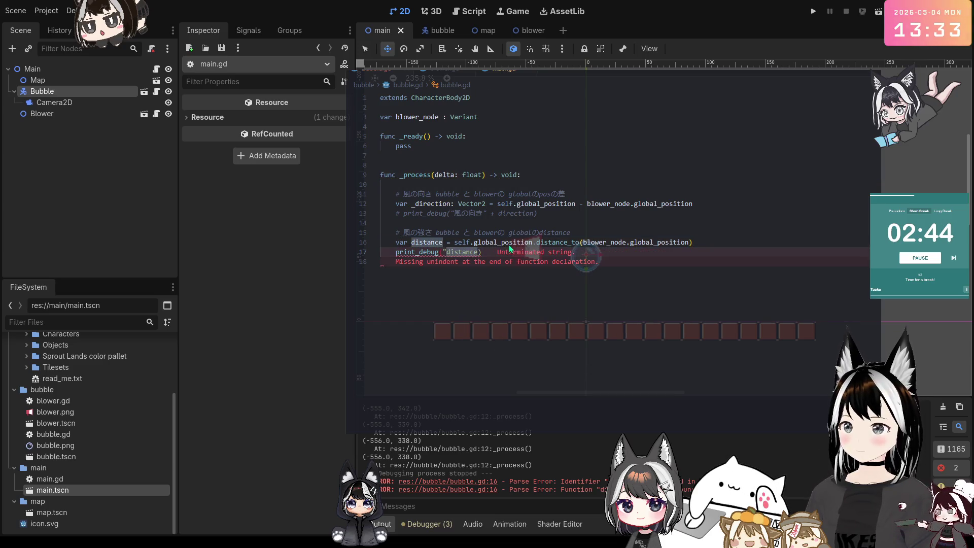
text(強さ" +)
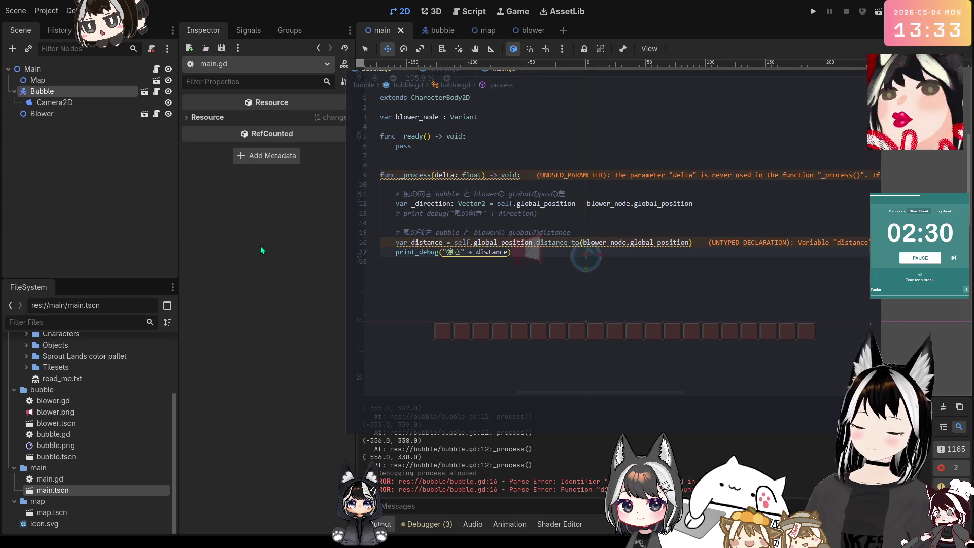
key(F5)
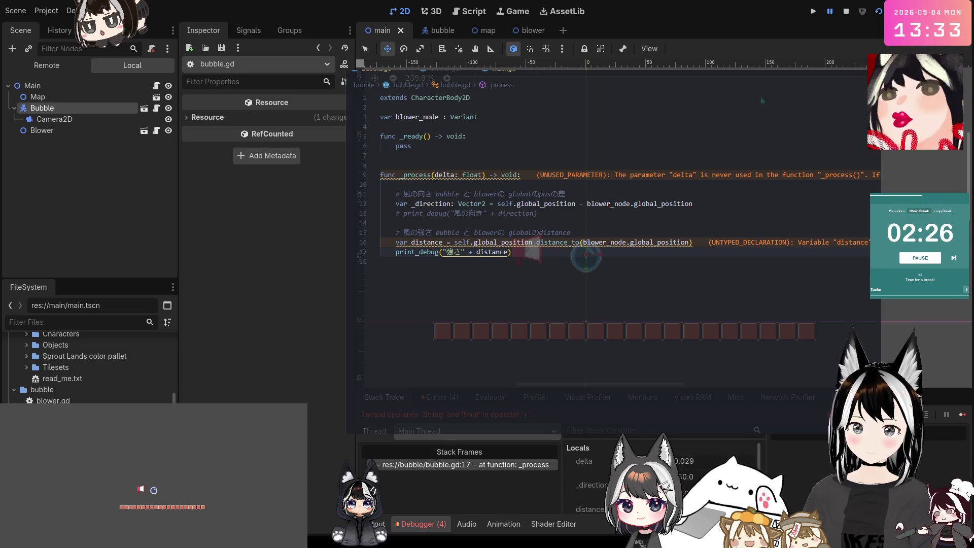
click(461, 414)
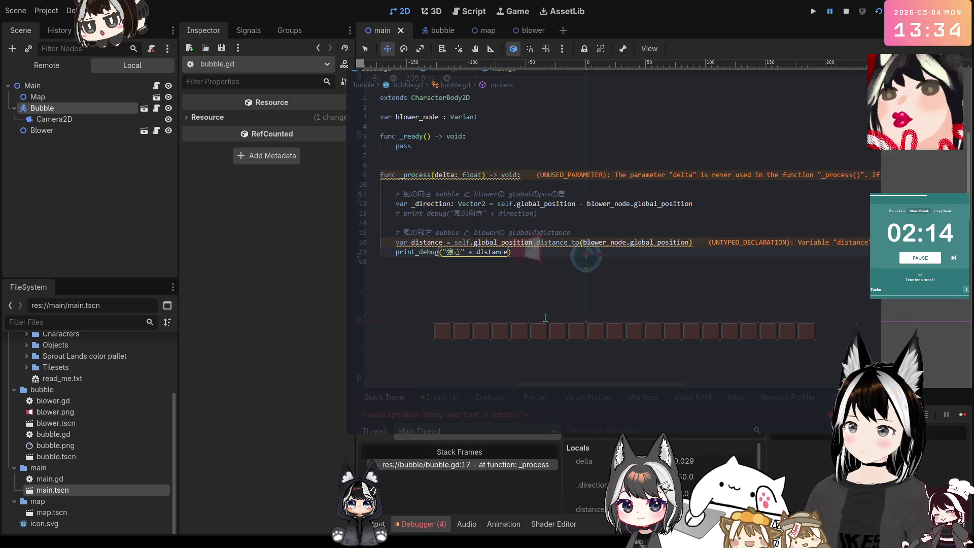
Step: Wrap distance in str() in the print and declare distance as float
key(ctrl+shift+Right)
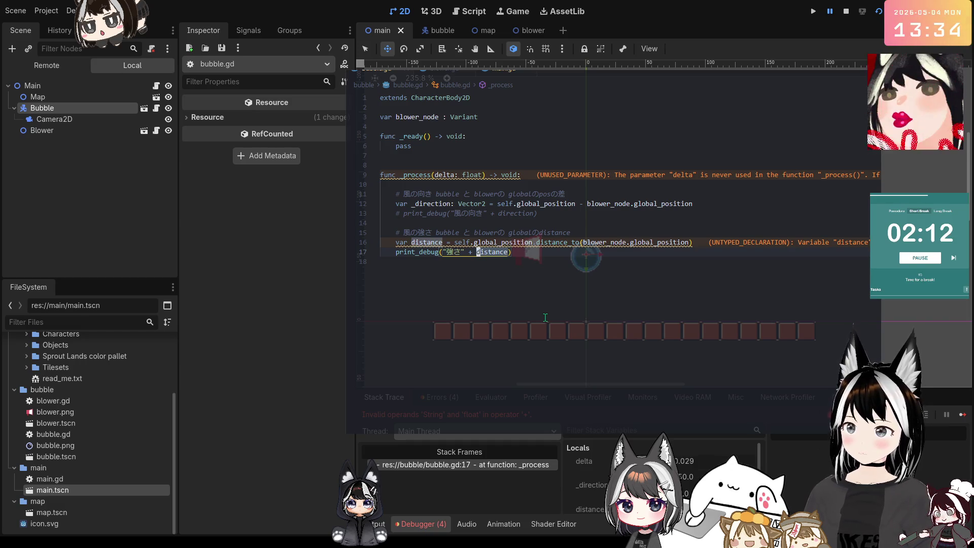
key(Left)
text(str()
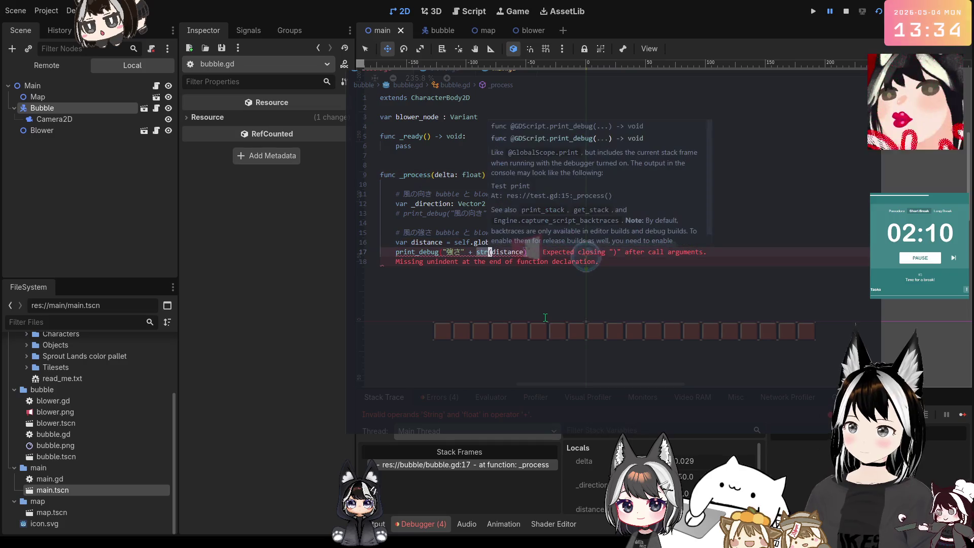
text())
key(Up)
key(ctrl+Left)
key(ctrl+Left)
key(ctrl+Left)
text(: f)
key(Return)
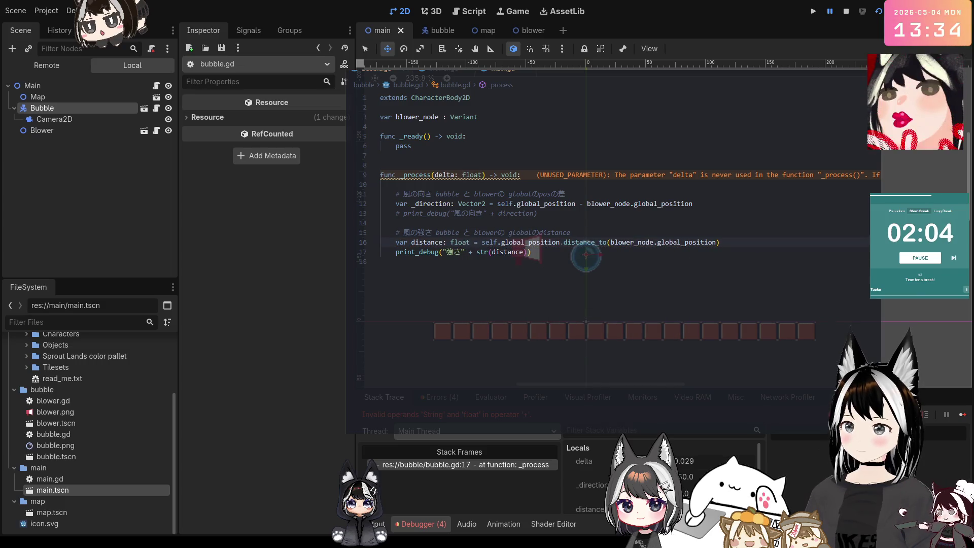
Step: Rerun the game to log the 強さ distance values, then stop it and add a line above print_debug
key(F8)
key(F5)
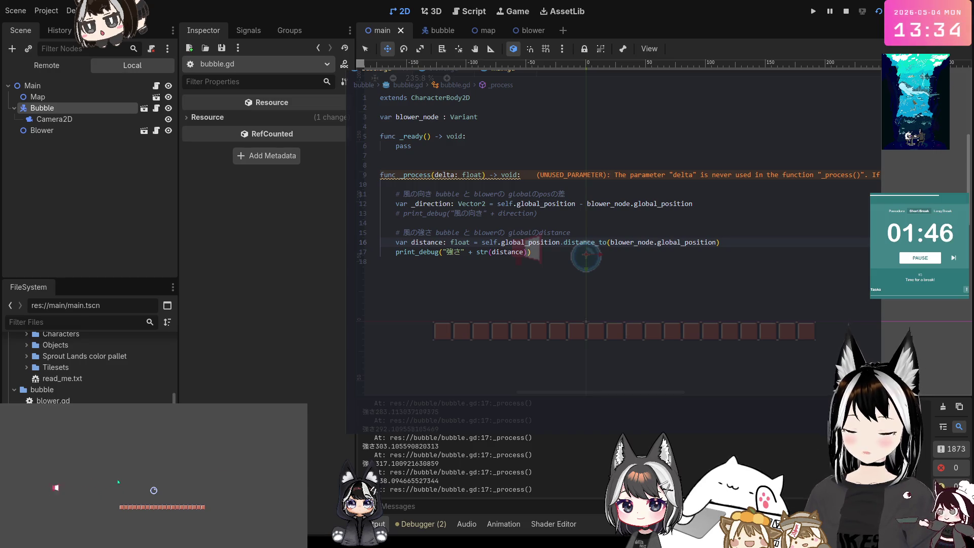
key(F8)
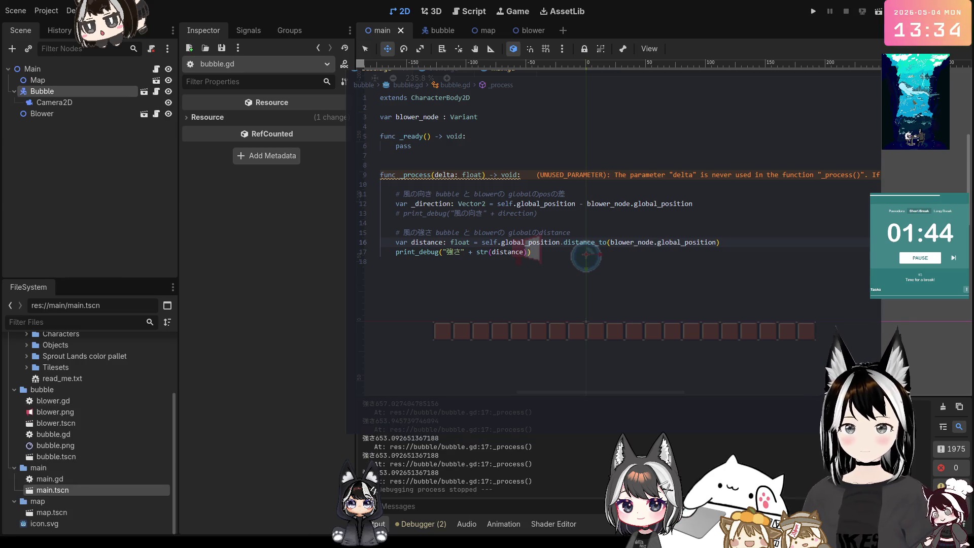
drag(509, 232, 643, 234)
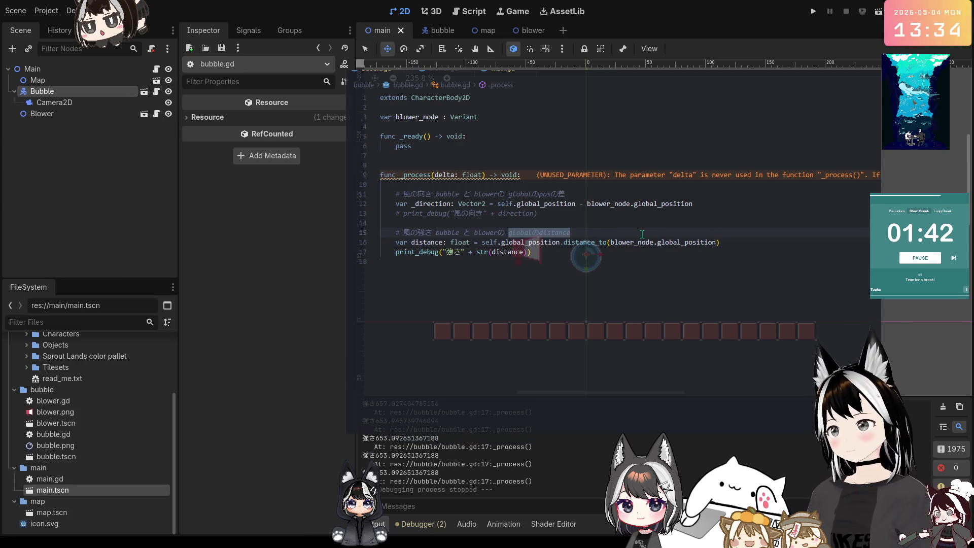
key(Down)
key(End)
key(Return)
Step: Write 'distance = clamp(distance, 0, 100.0)' on line 17
text(v)
key(BackSpace)
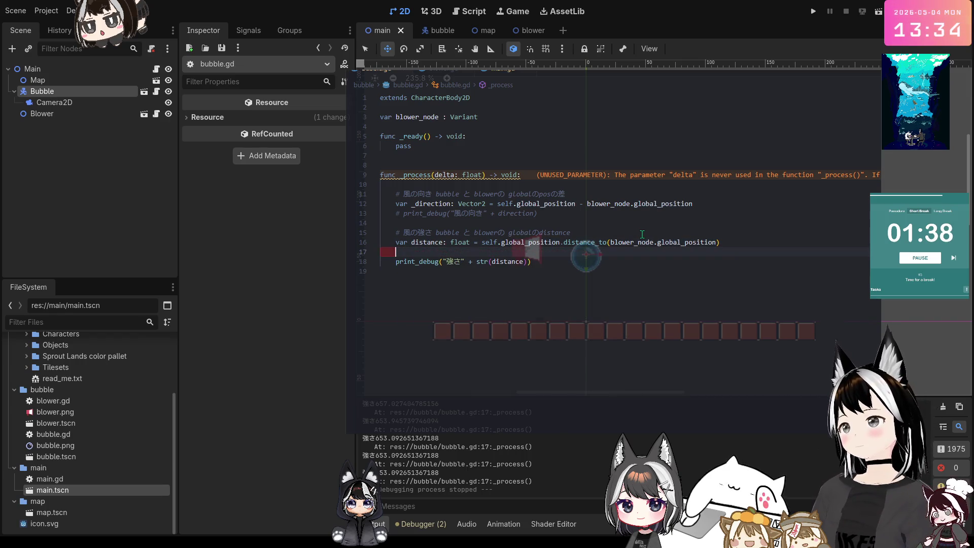
text(distance = )
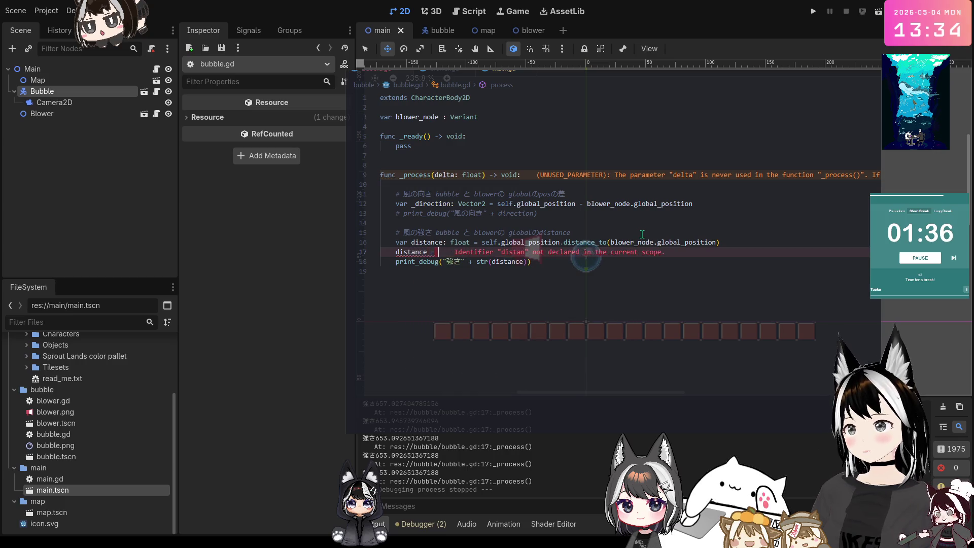
text(clamp)
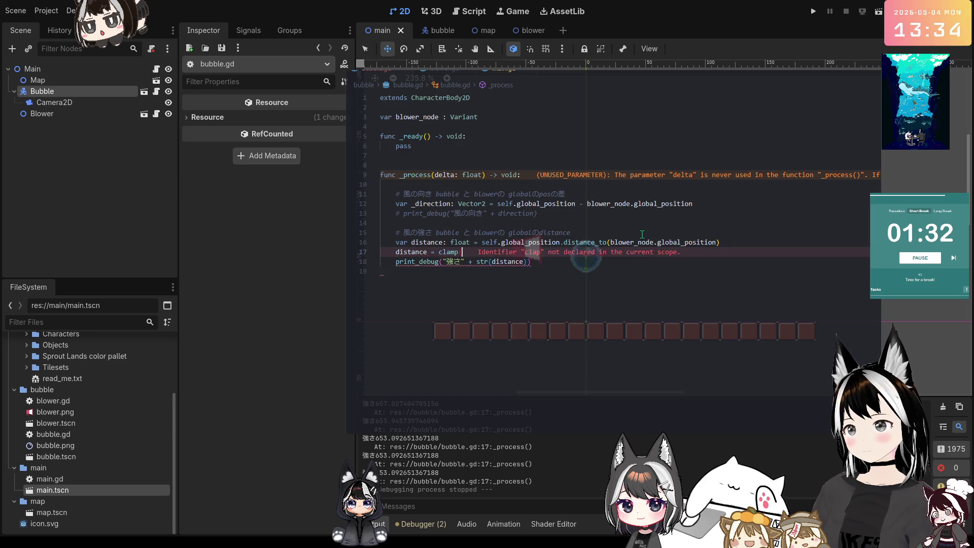
text(()
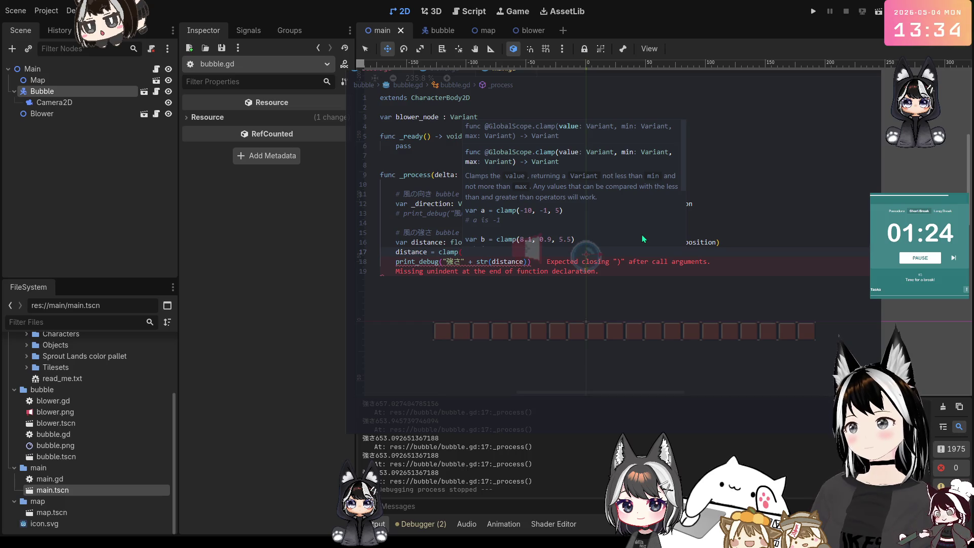
text(dis)
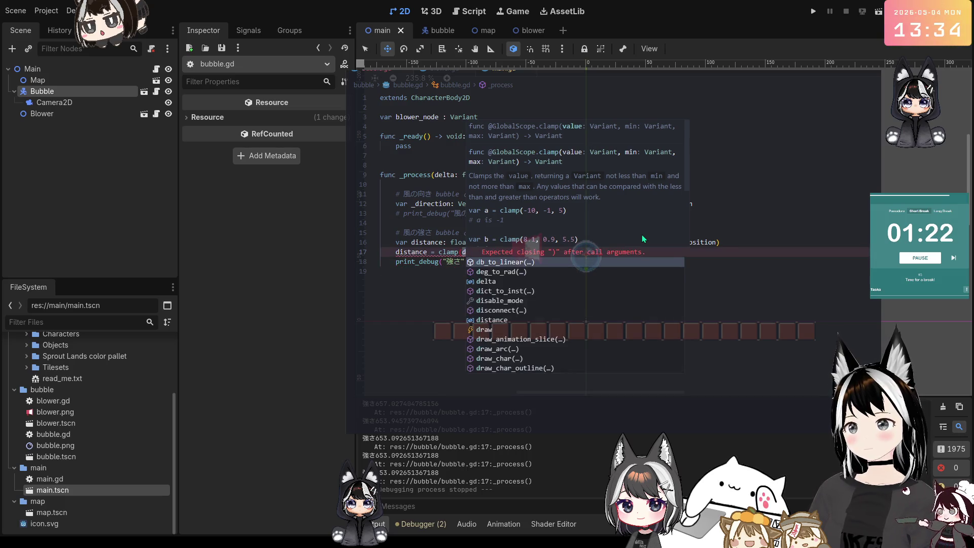
text(tance)
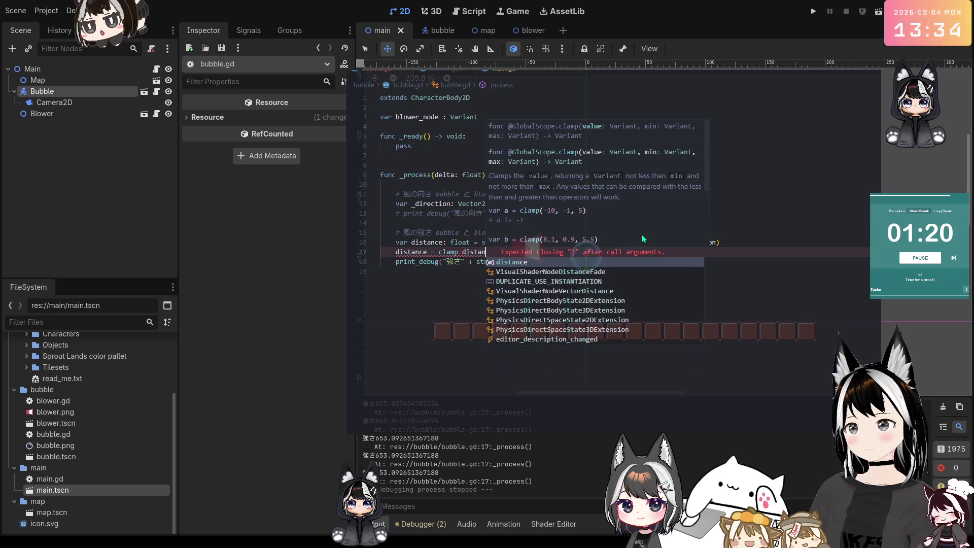
text(, )
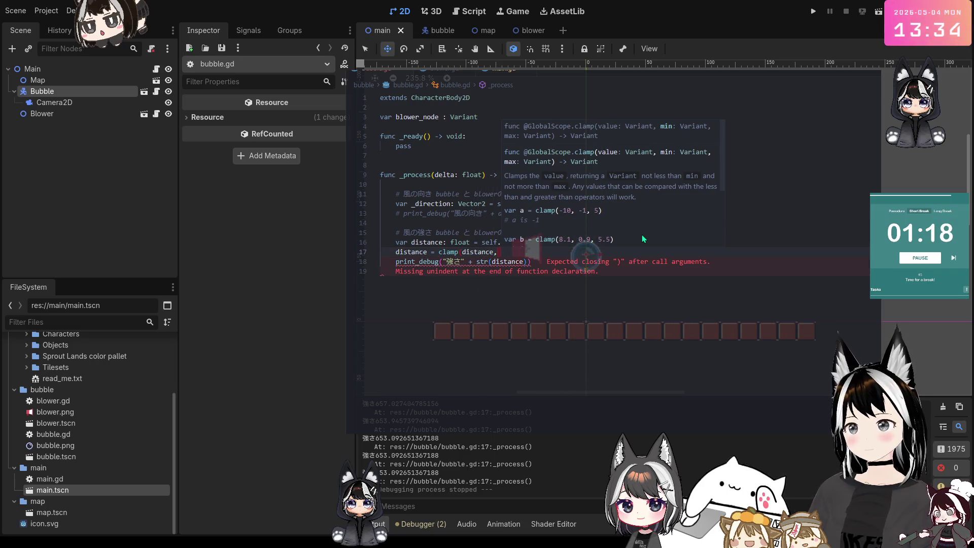
text(0, )
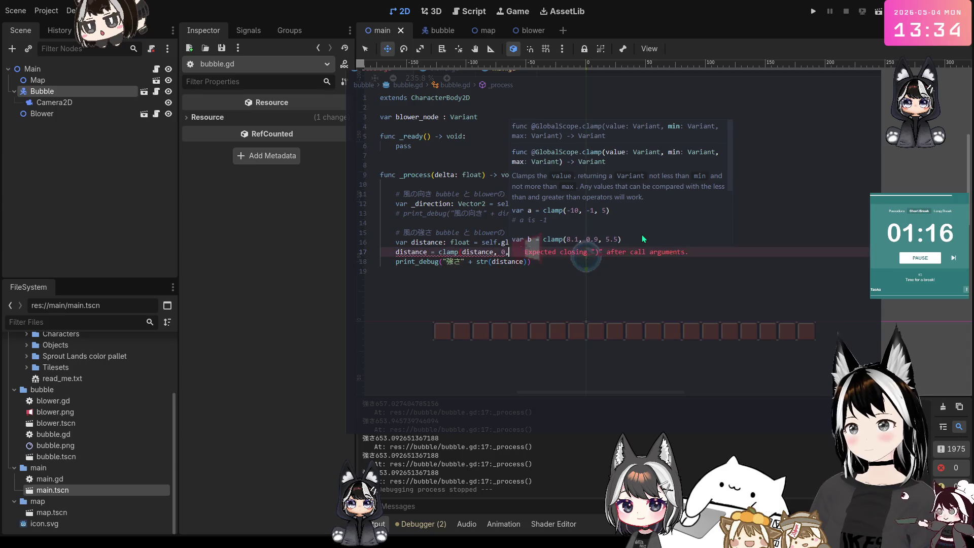
text(100.0))
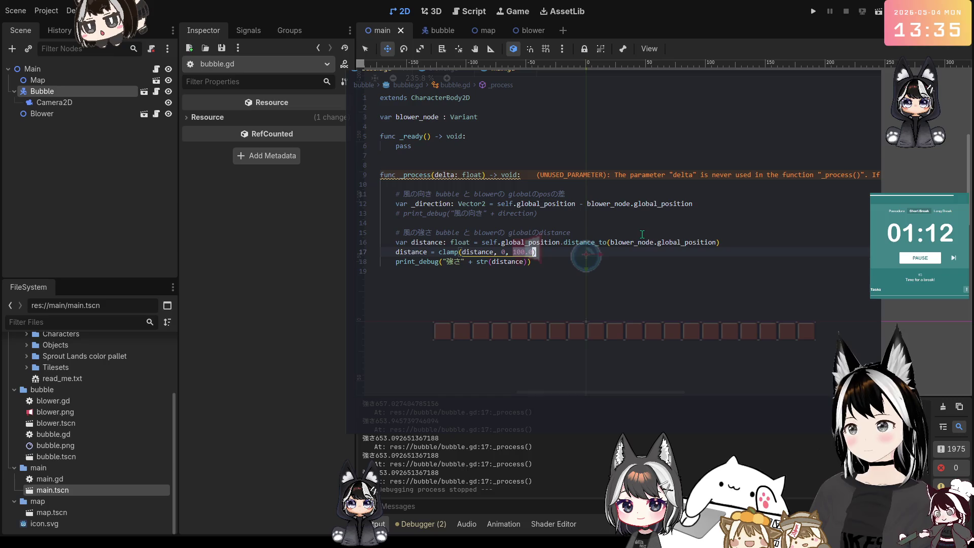
Step: Strip 'distance = ' so line 17 is a bare clamp call, then run the game
key(Up)
key(Down)
key(ctrl+Left)
key(ctrl+Left)
key(ctrl+Left)
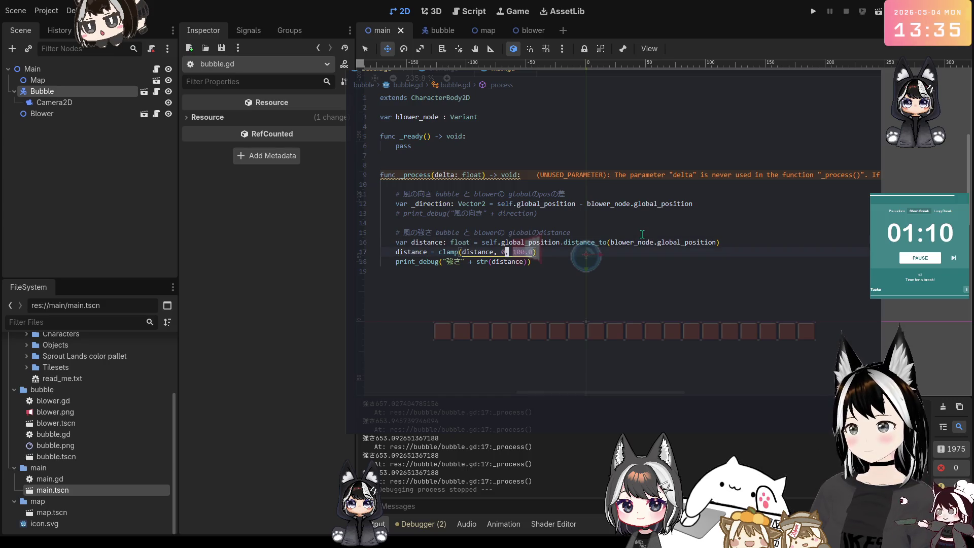
key(ctrl+Left)
key(shift+Home)
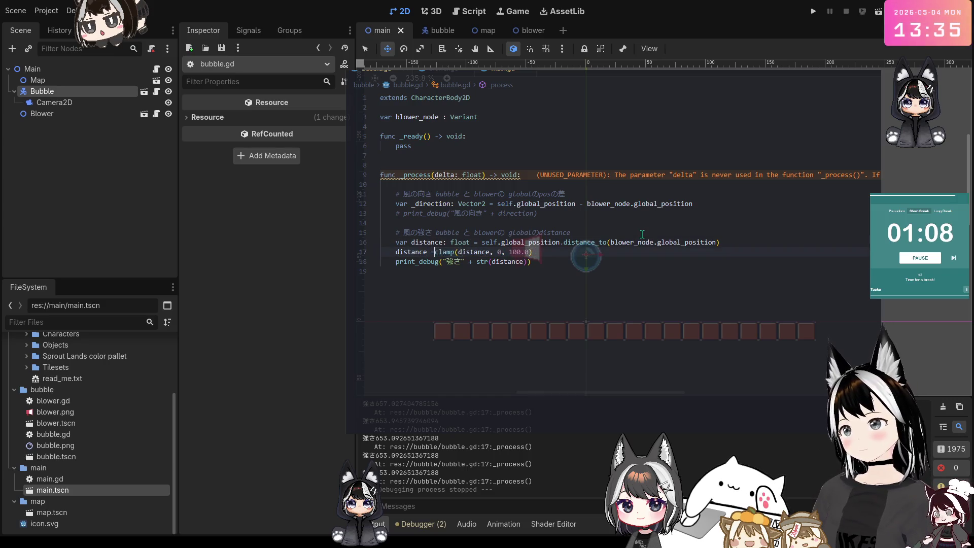
key(BackSpace)
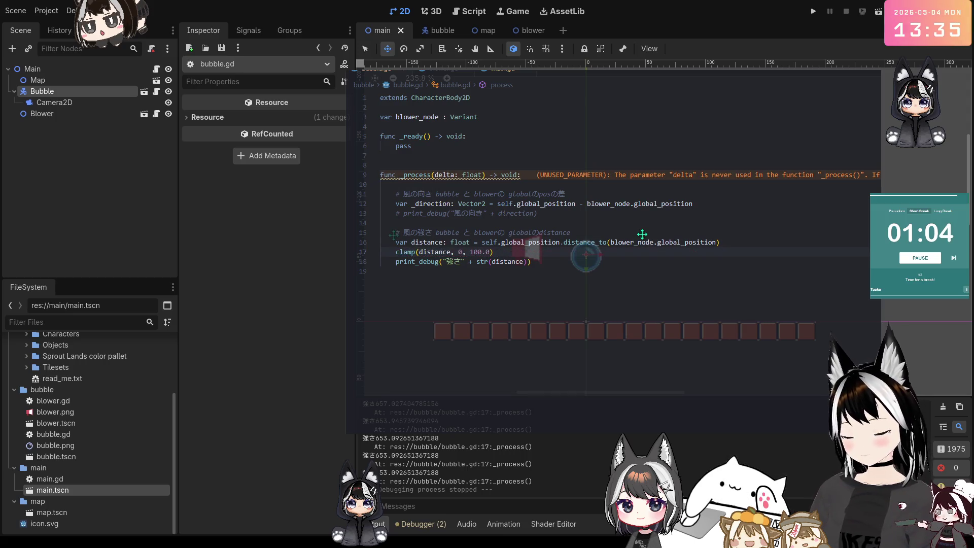
key(F5)
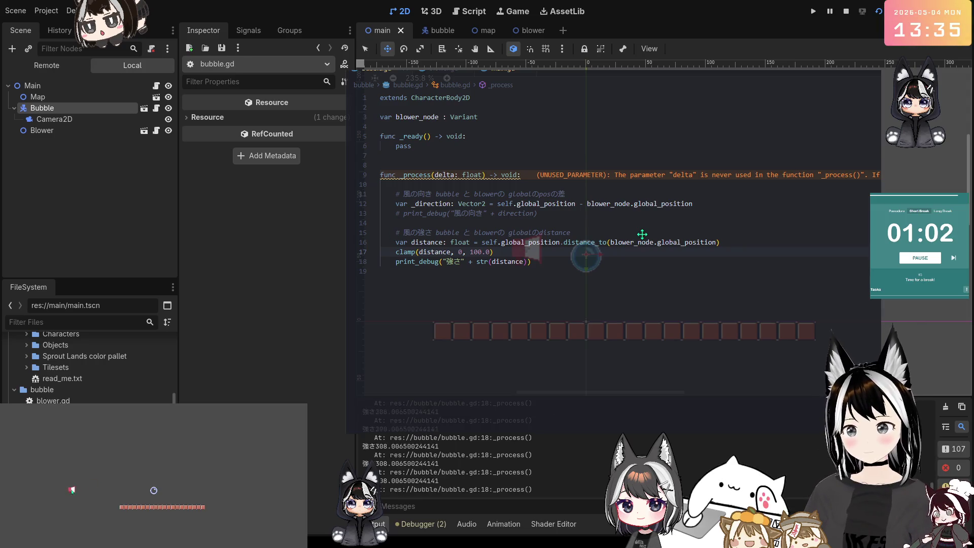
Step: Stop the game, restore 'distance = clamp' on line 17, and rerun it
key(F8)
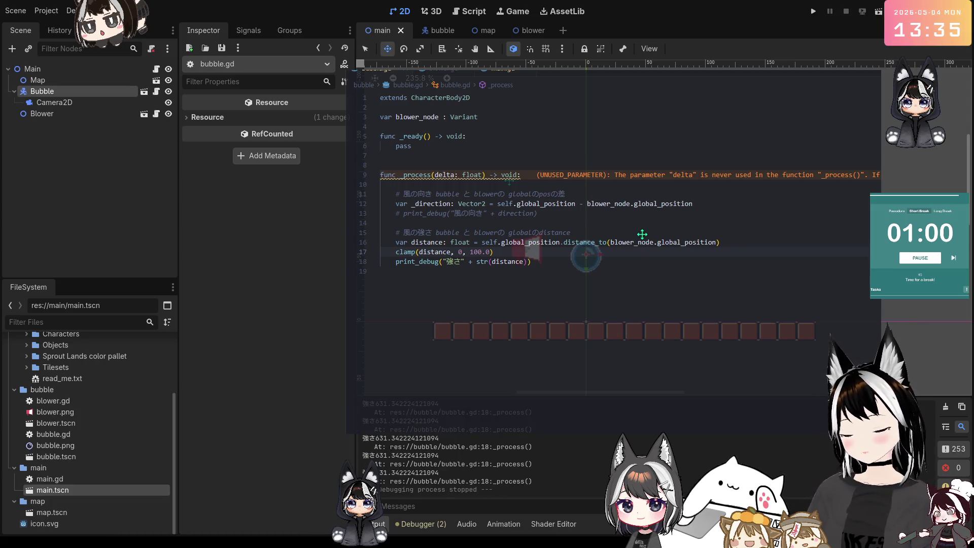
key(Up)
key(Down)
key(ctrl+shift+Left)
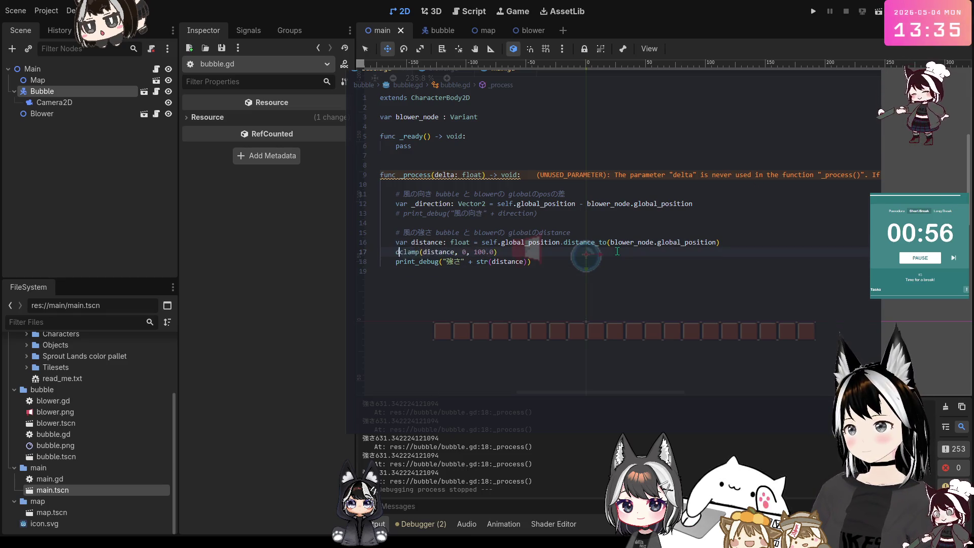
text(distance = clamp)
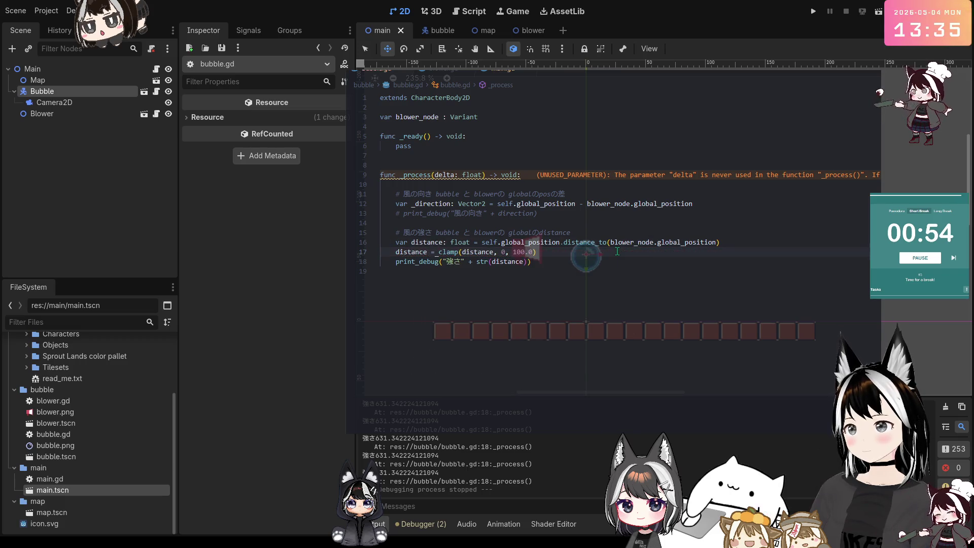
key(F5)
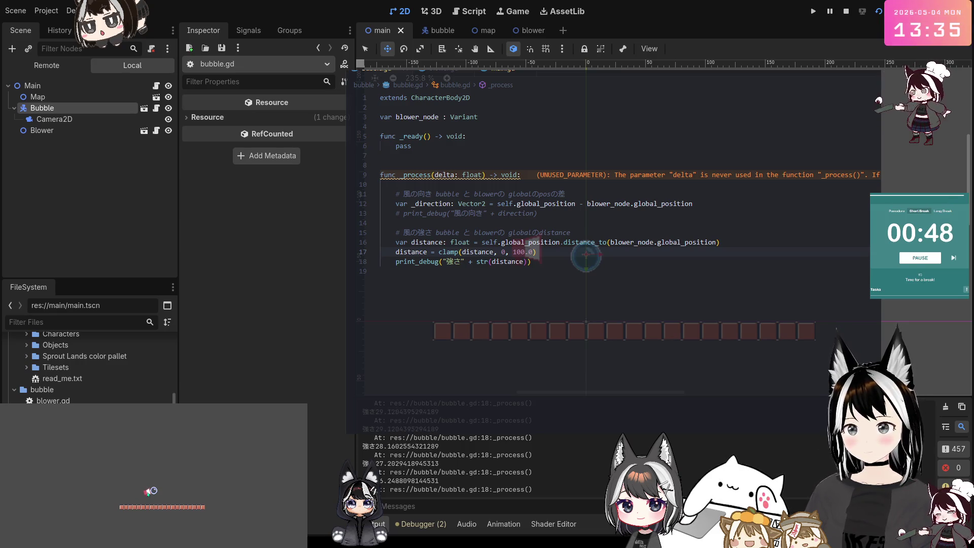
Step: Stop the game and put the caret at the 100.0 upper limit
key(F8)
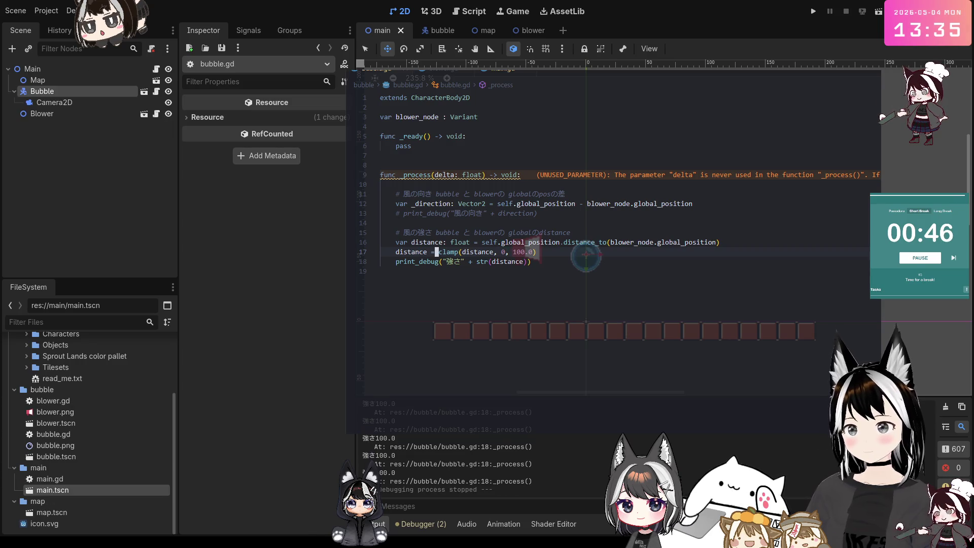
mouse_move(578, 241)
key(ctrl+shift+Left)
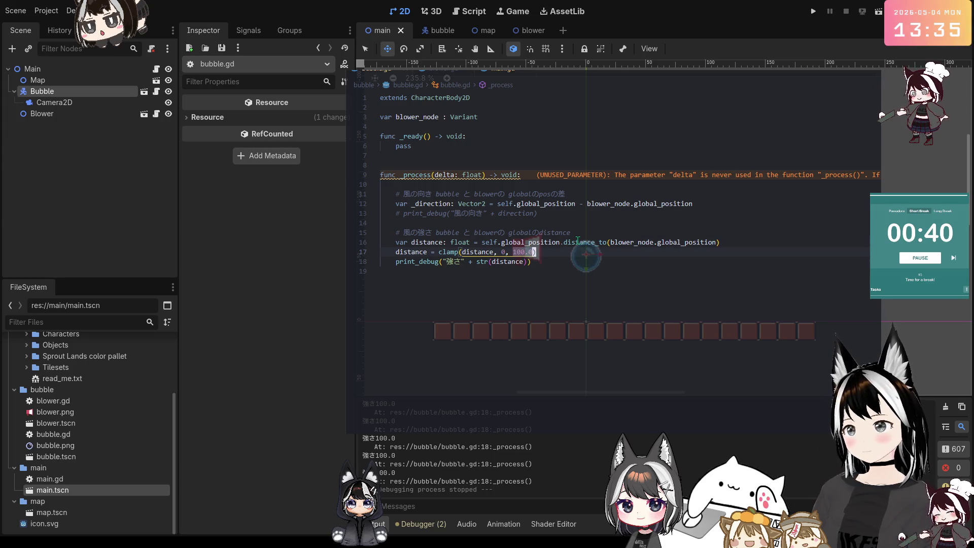
key(Left)
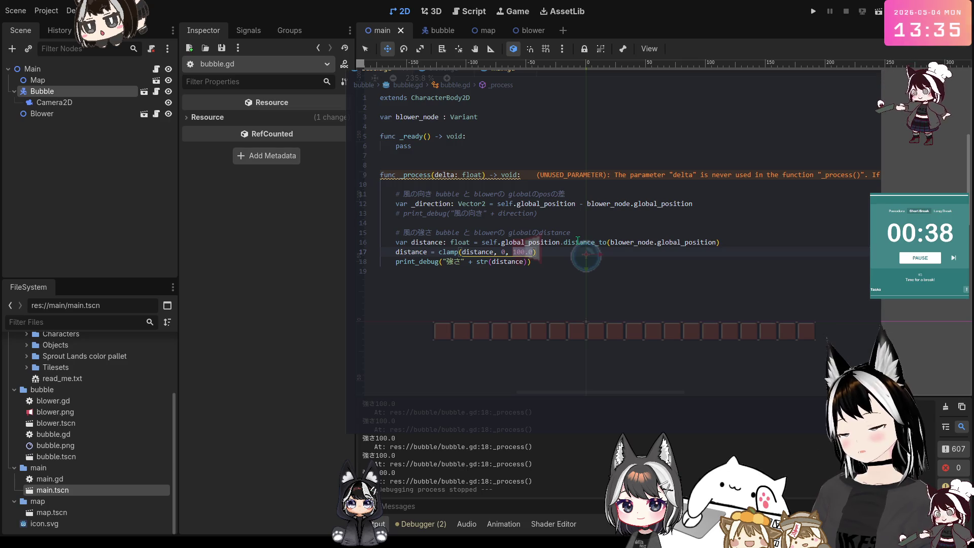
Step: Turn line 17 into 'var blow_power = 100.0 - clamp(distance, 0, 100.0)'
key(ctrl+Left)
key(ctrl+Left)
key(ctrl+Left)
key(Left)
key(Left)
key(Left)
key(Right)
key(ctrl+shift+Left)
text(var poaw)
key(BackSpace)
key(BackSpace)
key(BackSpace)
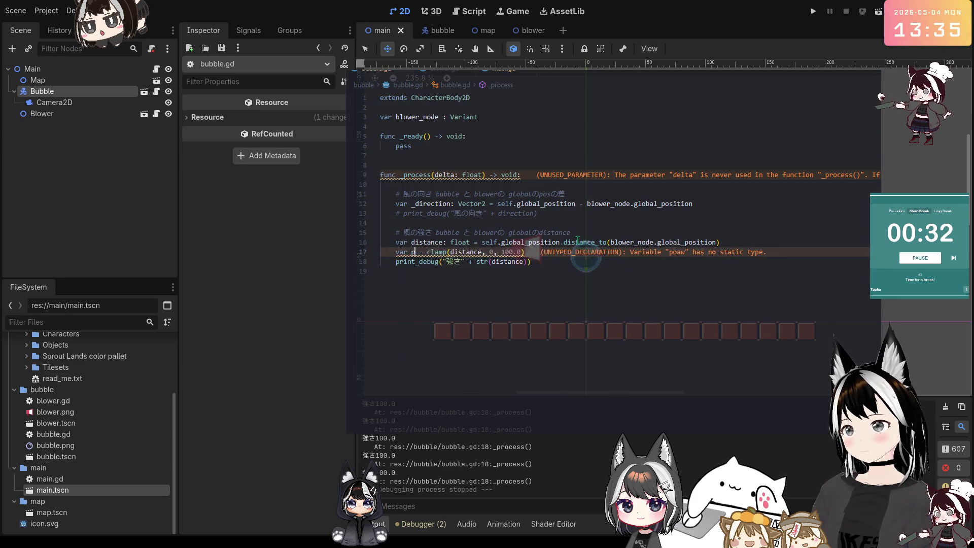
key(BackSpace)
text(p)
key(BackSpace)
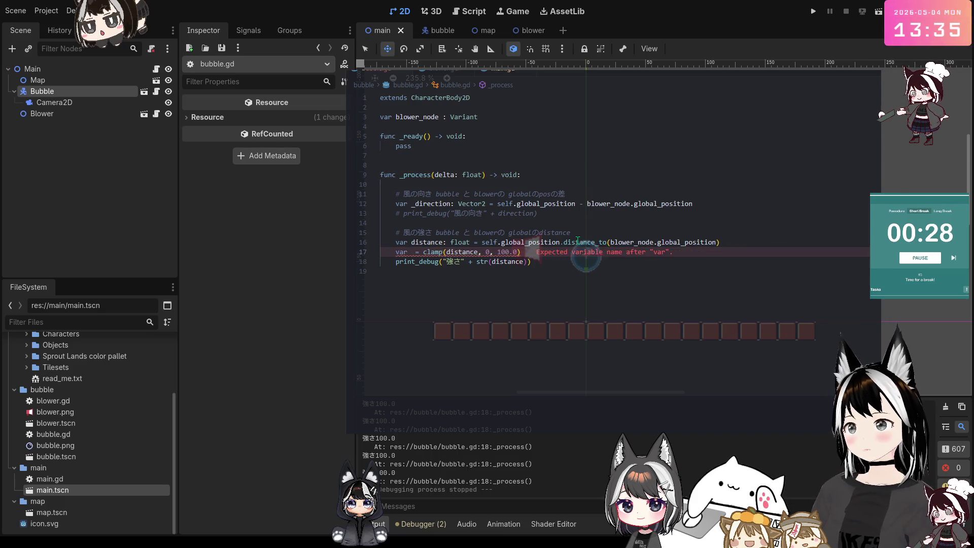
text(blow)
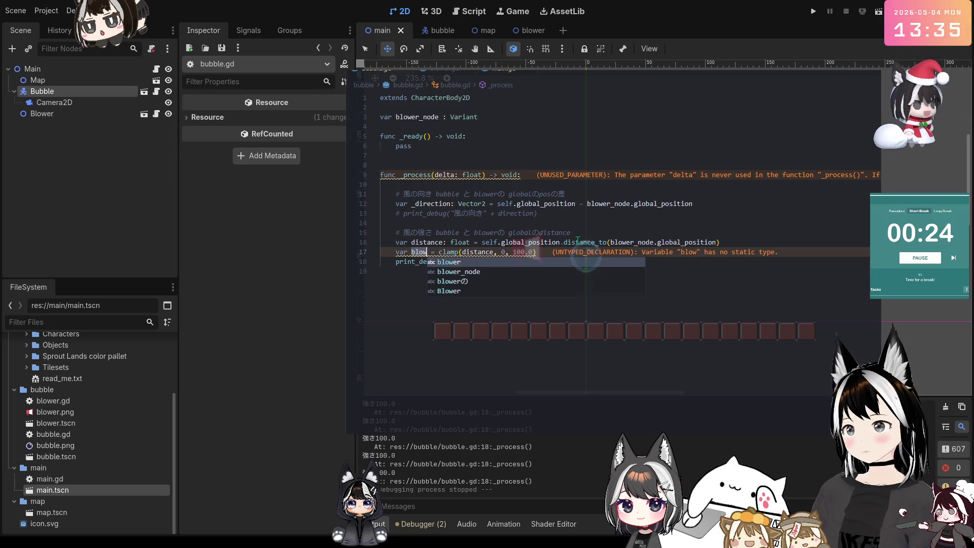
text(_power)
key(Right)
key(Right)
key(Right)
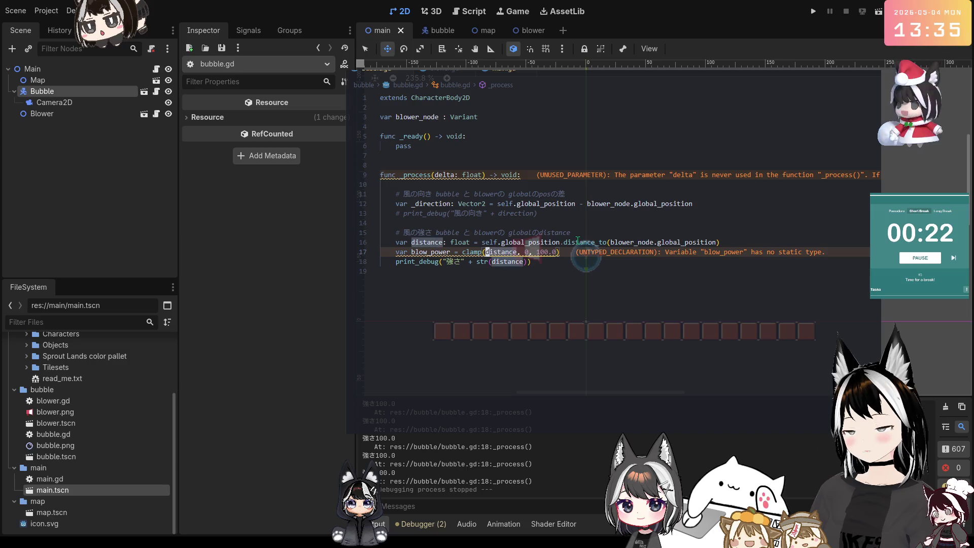
key(Left)
key(Left)
key(Left)
text(100.0 -)
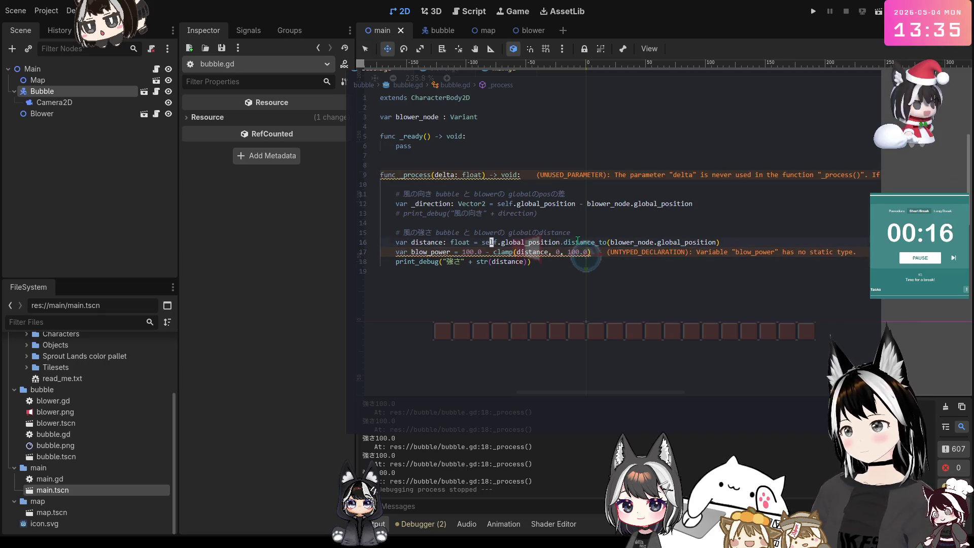
Step: Add 'var max_power = 100.0' and use max_power in place of the leading 100 in blow_power
key(End)
key(Return)
text(var)
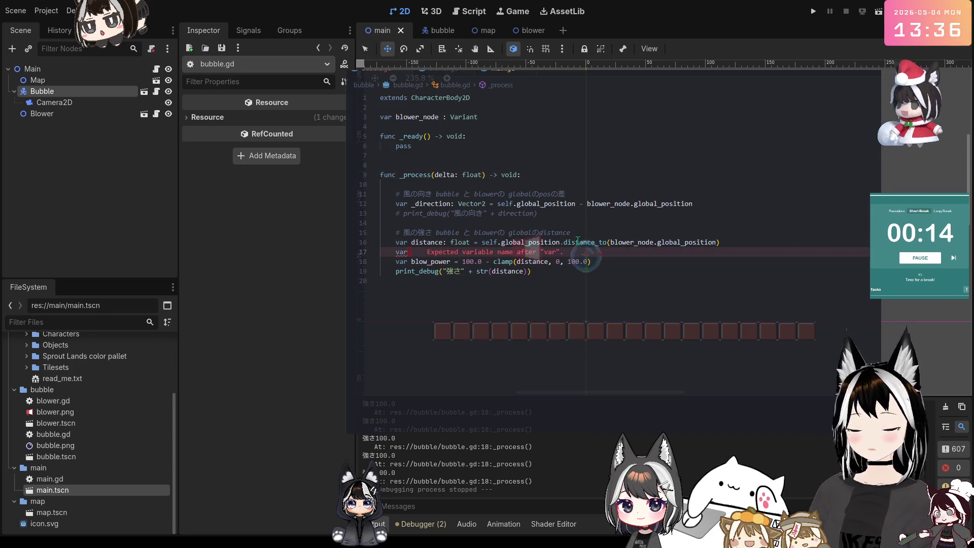
text( max_power = )
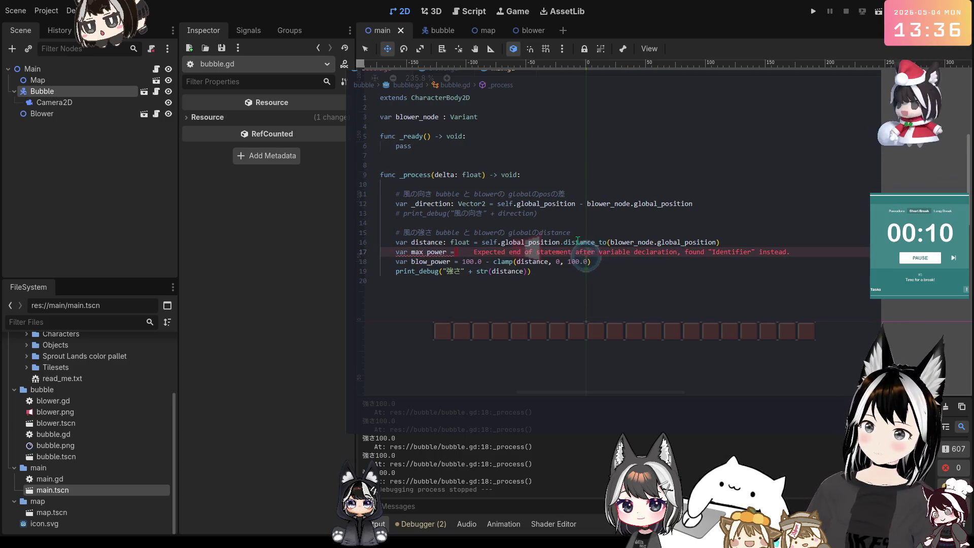
text(100.0)
key(Down)
key(Left)
text(m)
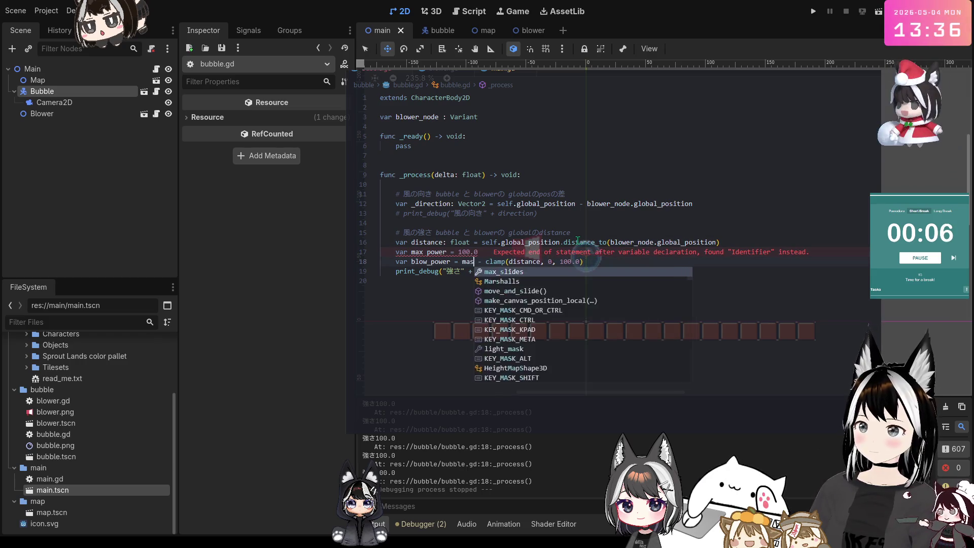
text(a)
key(Return)
Step: Replace clamp's 100.0 upper limit with max_power
key(Right)
key(Right)
key(Right)
key(ctrl+Right)
key(ctrl+Right)
key(ctrl+Right)
key(shift+ctrl+Right)
text(ma)
key(Return)
key(Delete)
key(Delete)
key(Delete)
Step: Begin a ':float' type annotation on the max_power declaration
key(Up)
key(ctrl+Left)
key(ctrl+Right)
key(Left)
key(Left)
text(:)
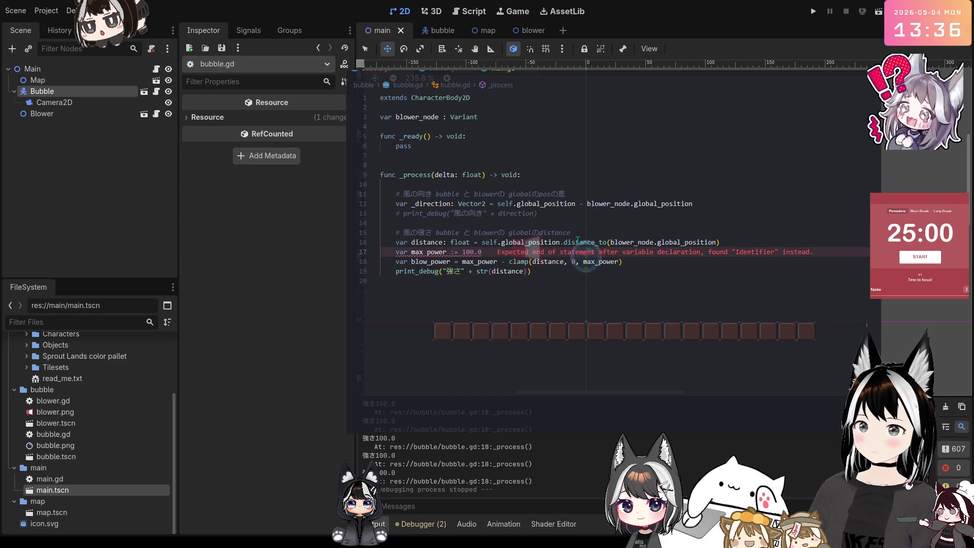
text(float)
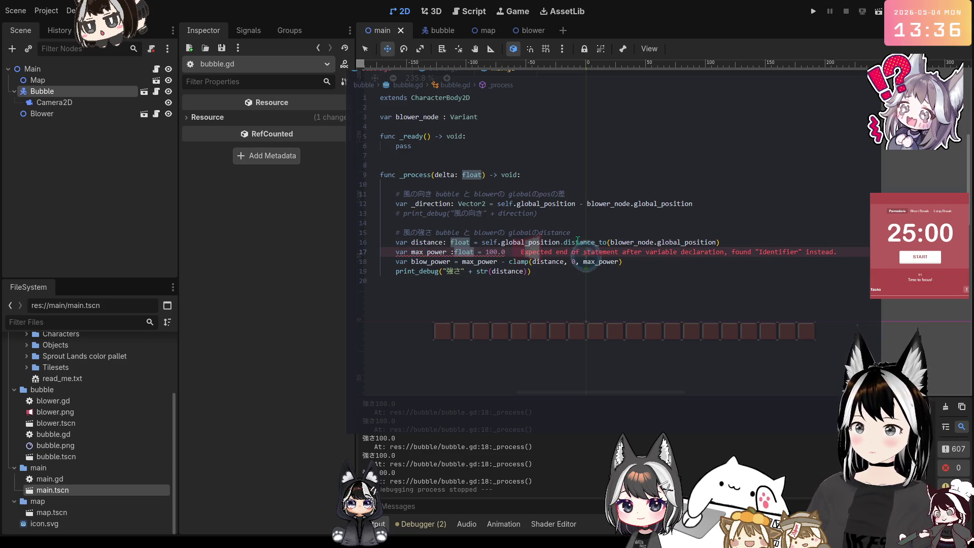
Step: Rewrite the max_power declaration as ': float = 100.0', then cut the whole line
key(Right)
key(shift+End)
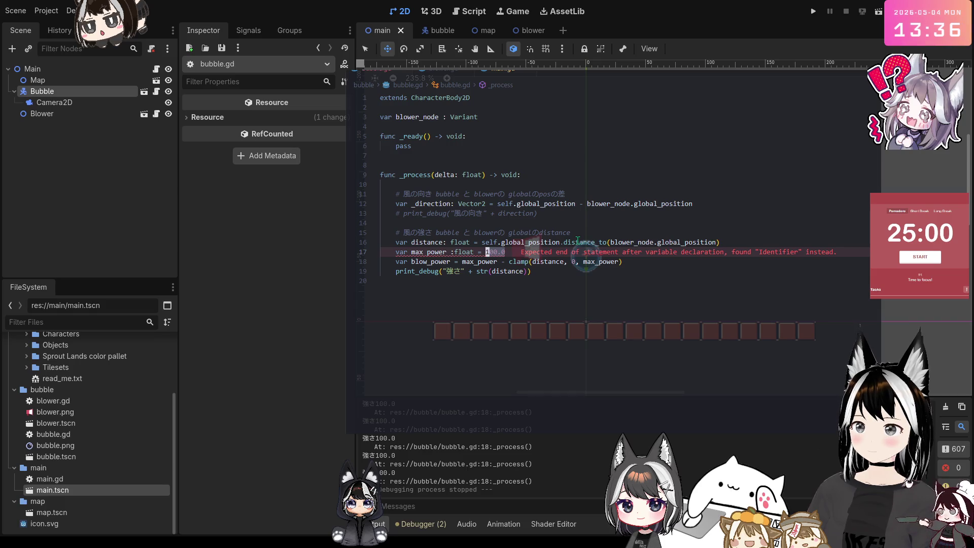
text(100)
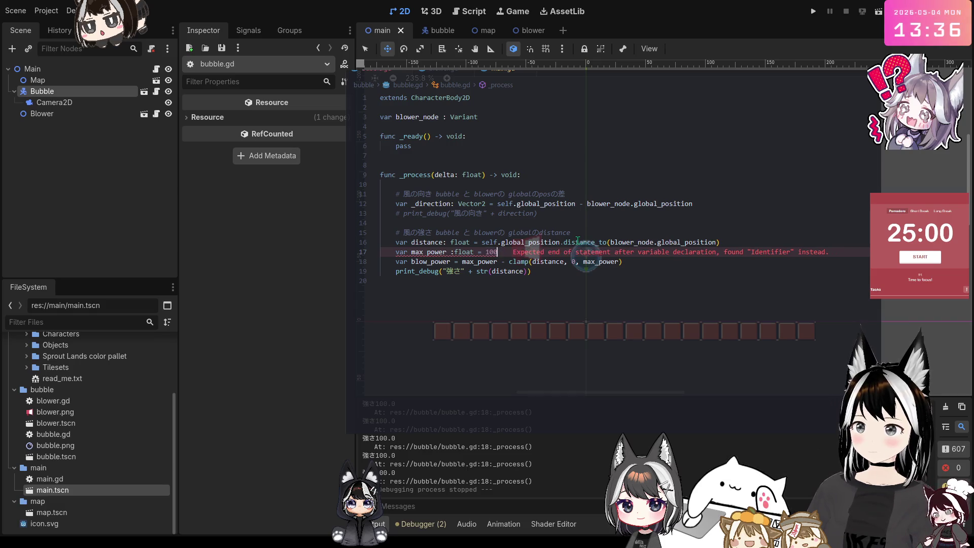
key(BackSpace)
key(BackSpace)
key(BackSpace)
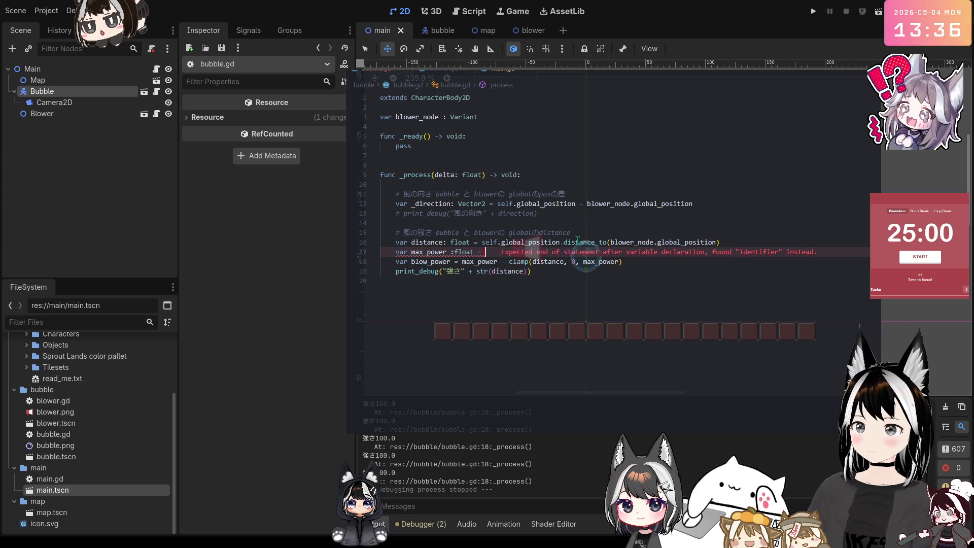
key(BackSpace)
key(BackSpace)
text(:)
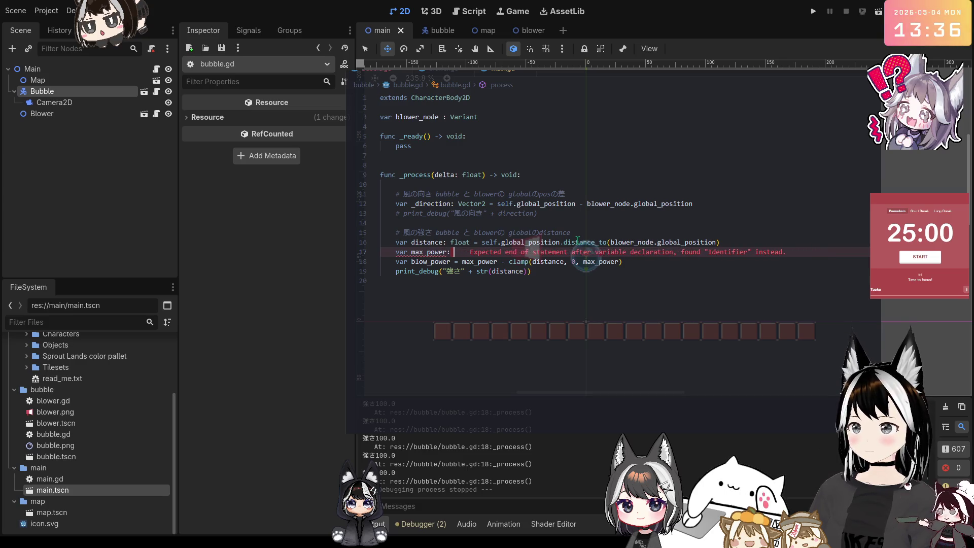
text( float = 100)
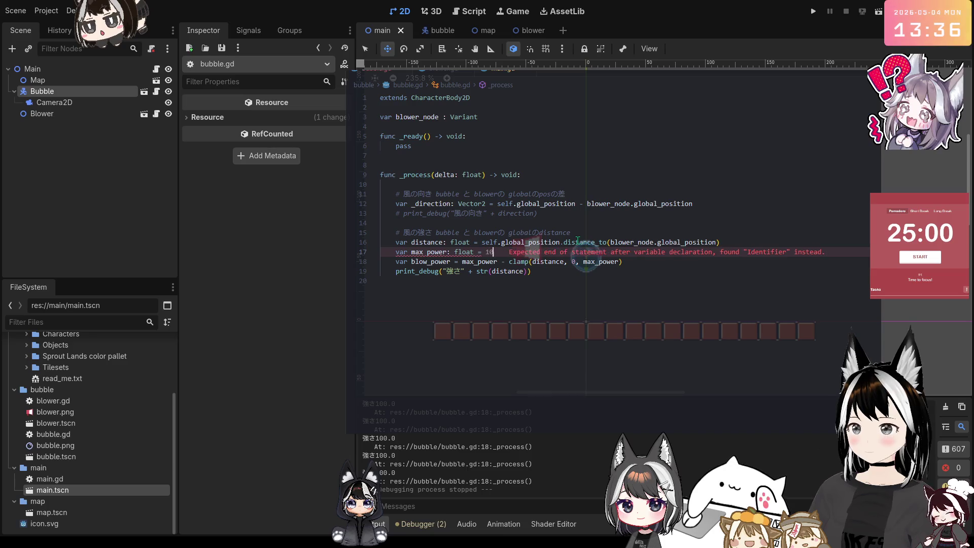
text(.0)
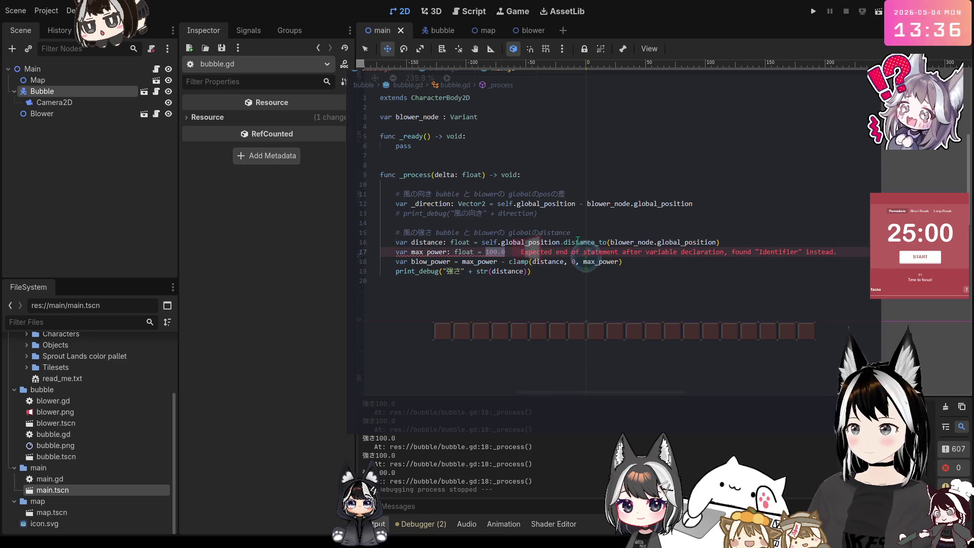
key(ctrl+x)
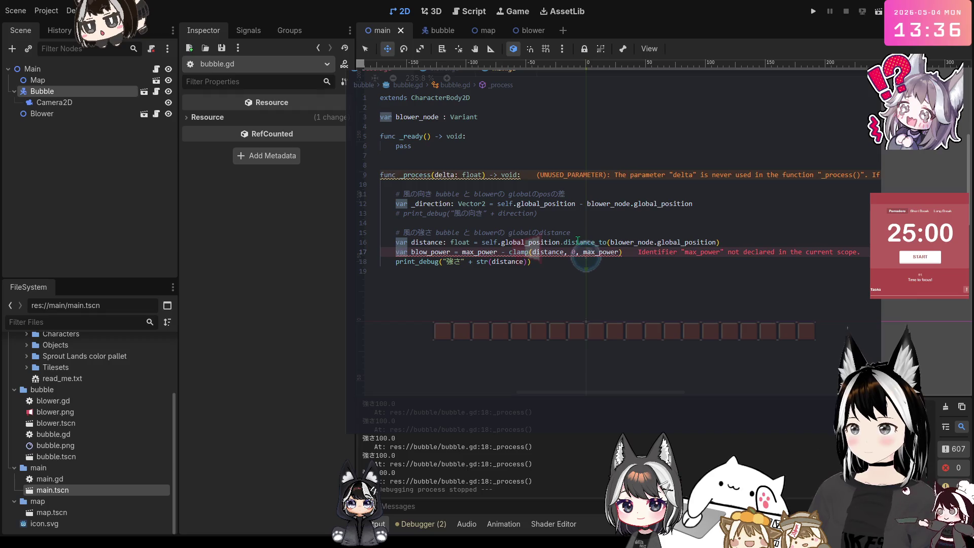
Step: Re-add 'var max_power := 100.0' above blow_power and delete the empty line above it
key(Home)
key(Return)
key(Return)
key(Up)
key(Up)
key(Down)
key(Tab)
text(var max_power)
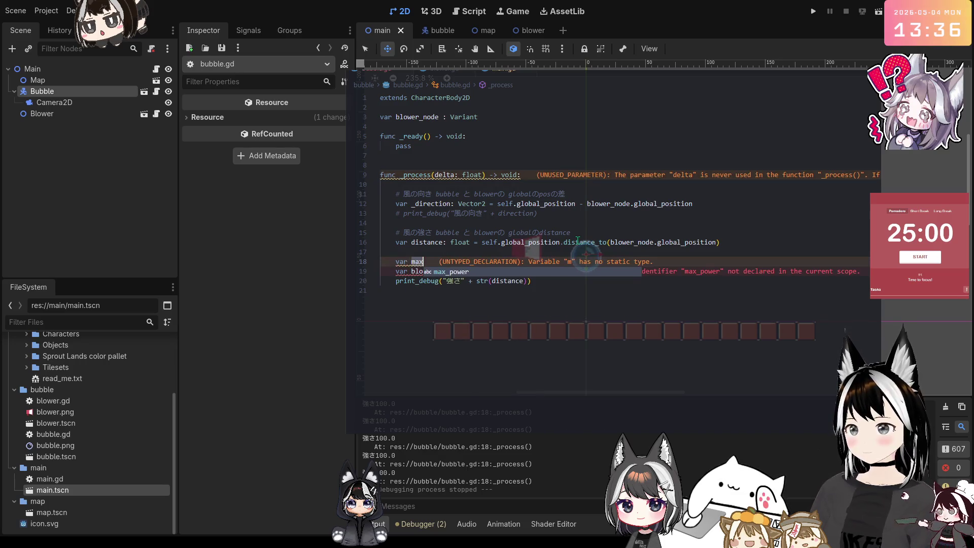
text( := 100.)
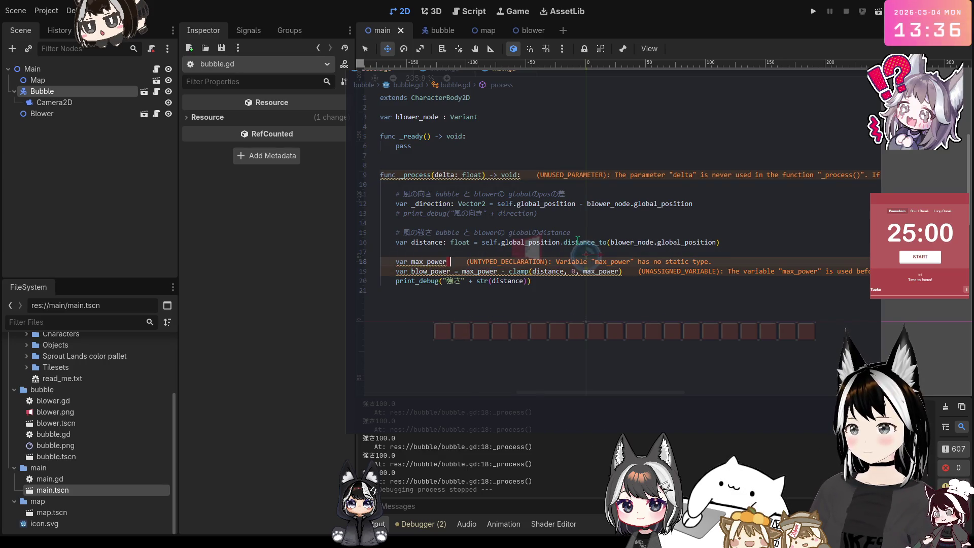
text(0)
key(Up)
key(ctrl+shift+k)
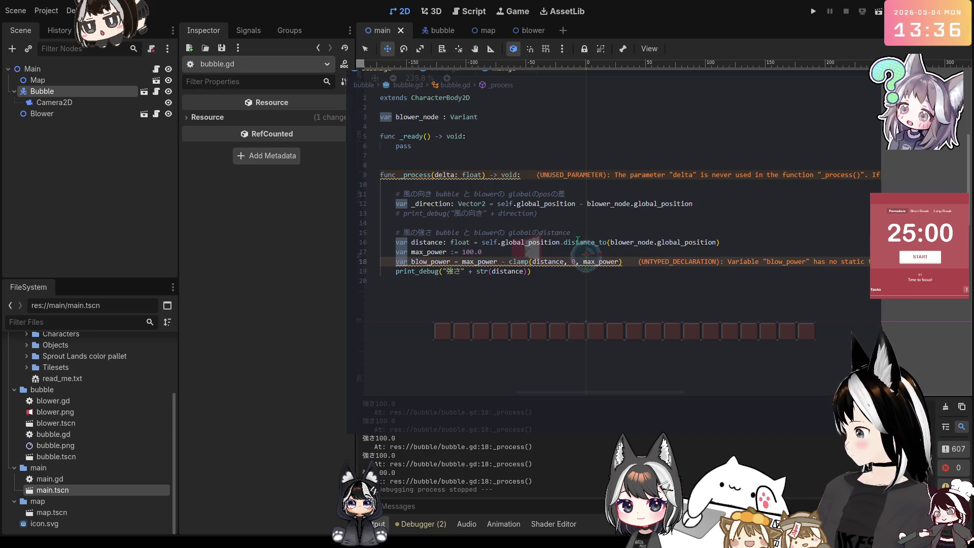
key(Up)
key(Up)
key(Up)
key(Up)
key(Down)
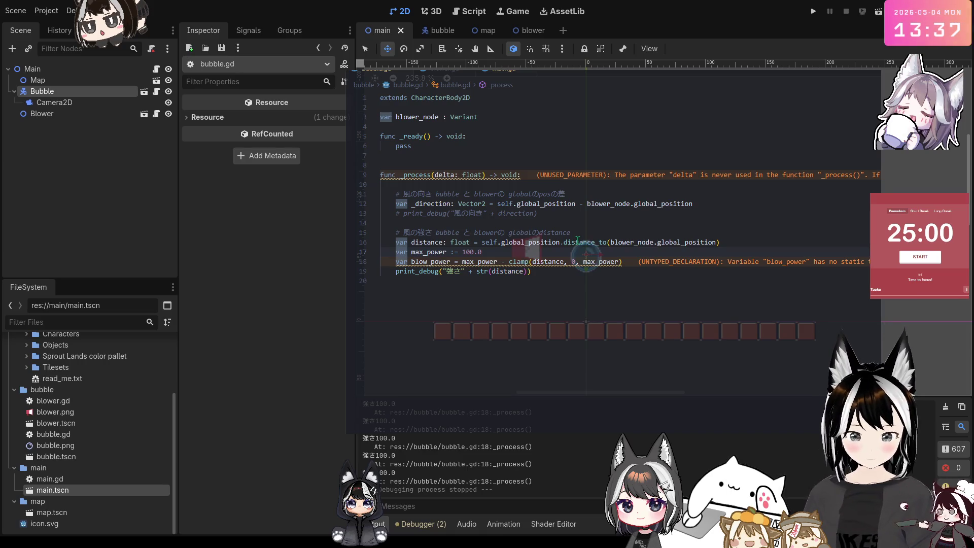
Step: Replace distance with blow_power inside the 強さ print_debug str() and rerun the game
click(652, 294)
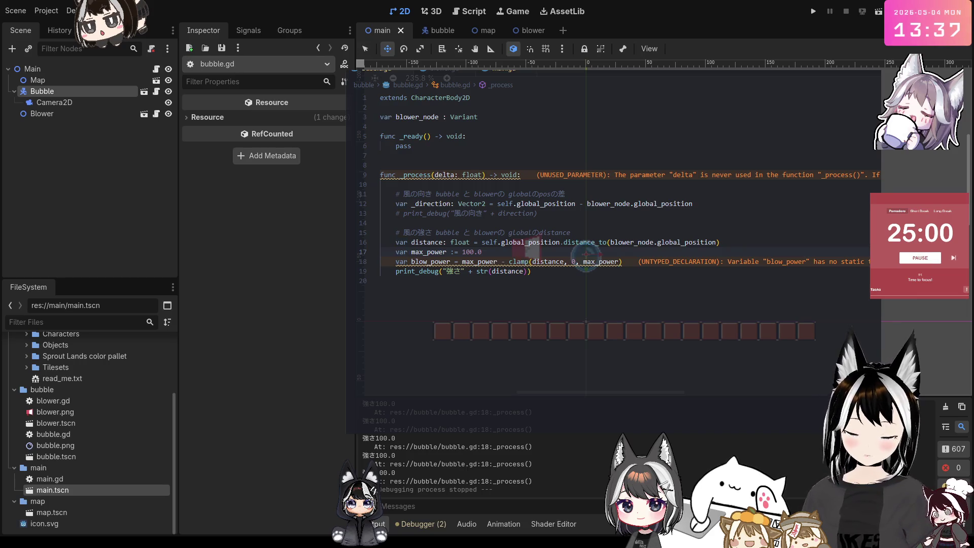
key(Up)
key(Up)
key(Right)
key(Right)
key(Right)
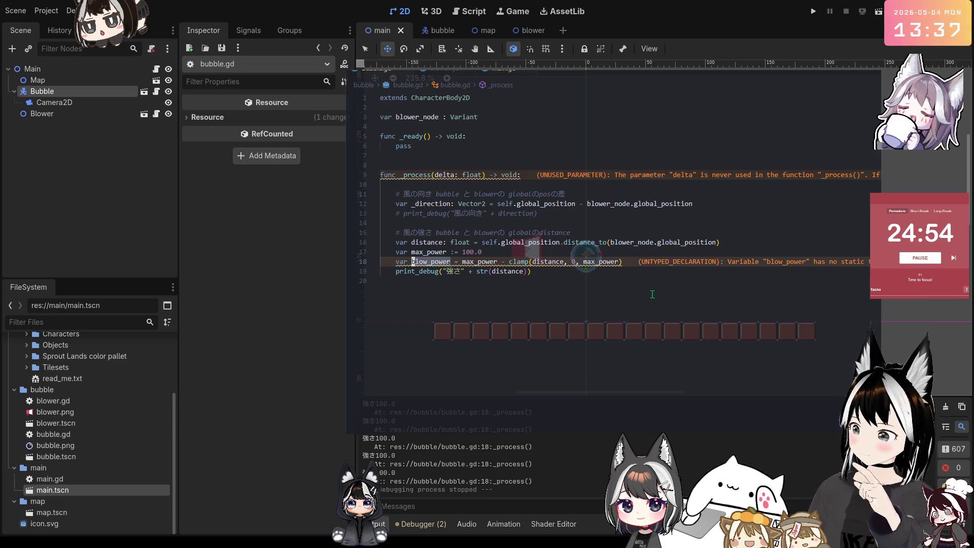
key(ctrl+Right)
key(ctrl+Right)
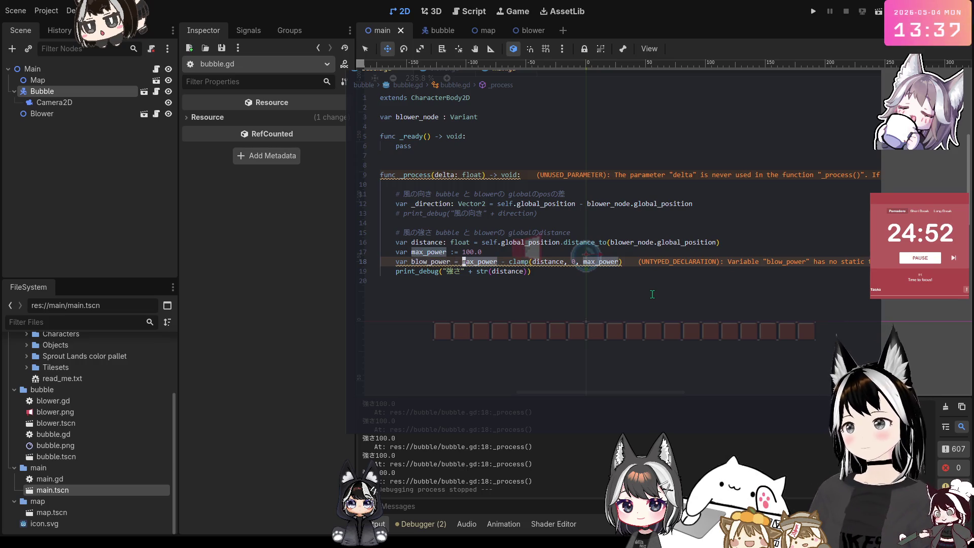
key(Down)
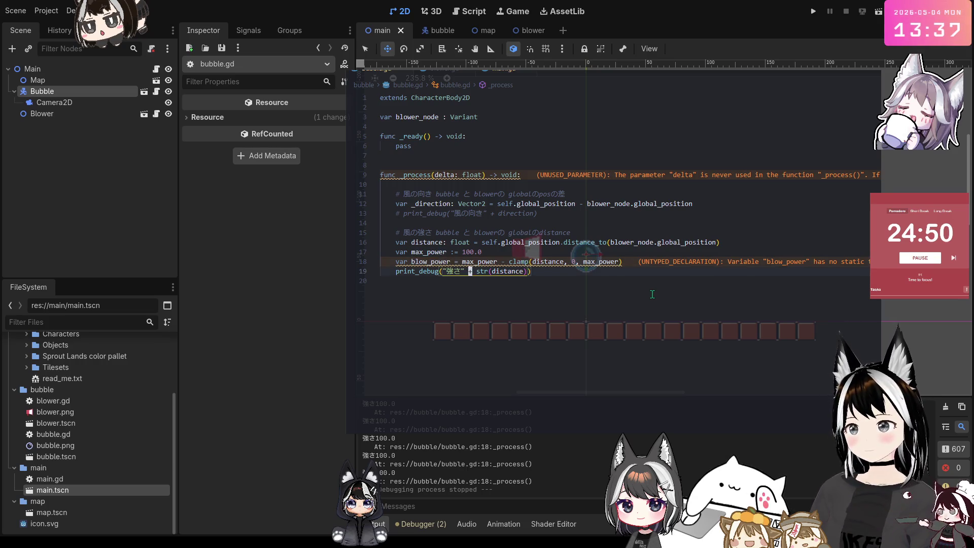
key(ctrl+Right)
key(Right)
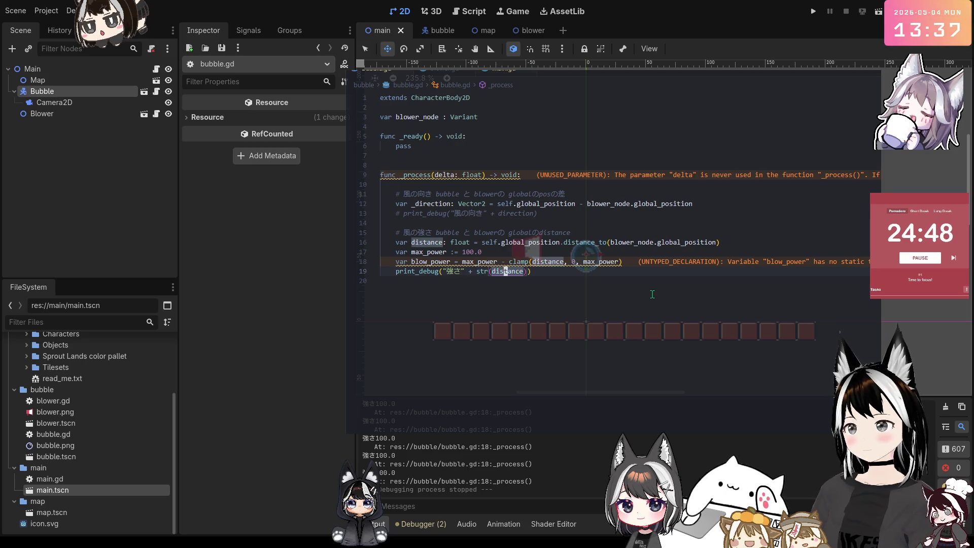
key(ctrl+Delete)
text(blow)
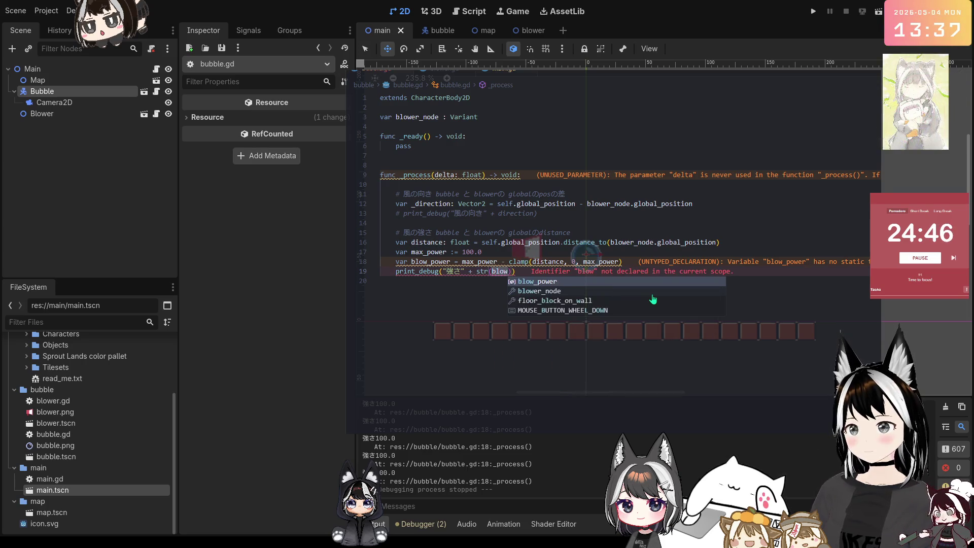
key(Return)
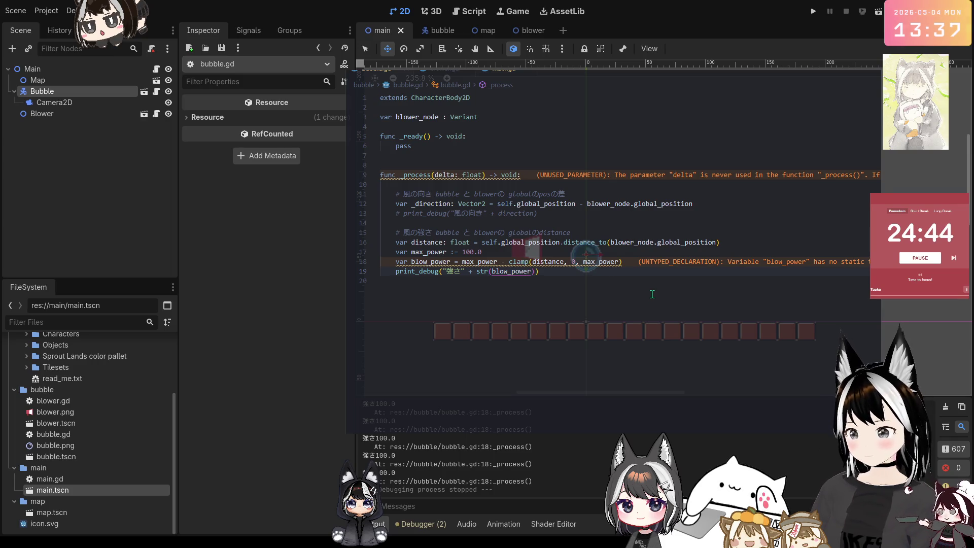
key(F5)
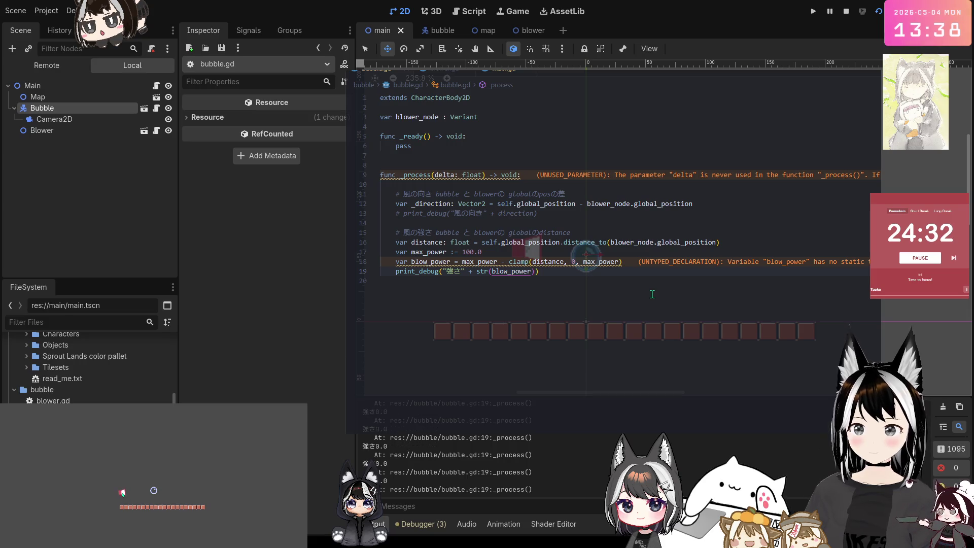
Step: Stop the game, change max_power from 100.0 to 200.0, then run and stop it again
key(F8)
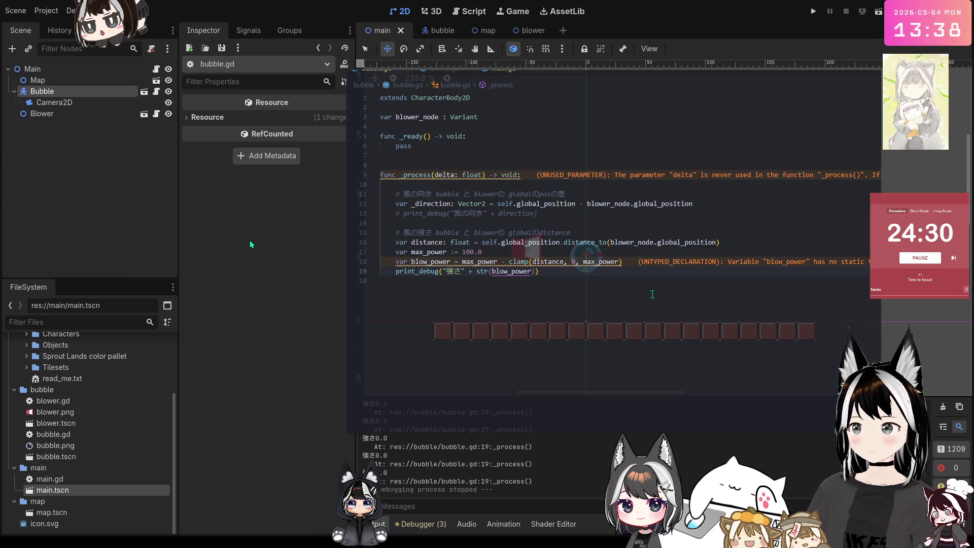
key(Up)
key(Up)
key(Up)
double_click(478, 253)
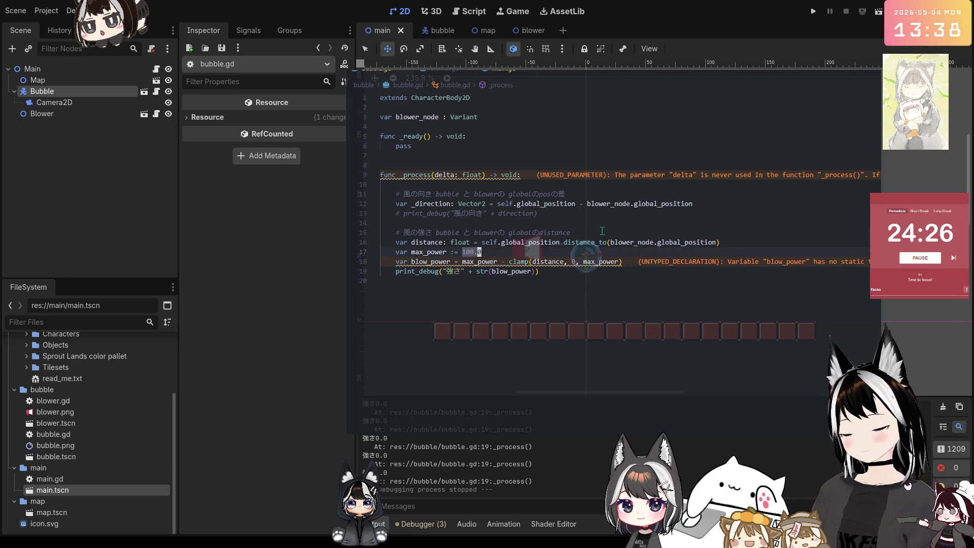
text(200)
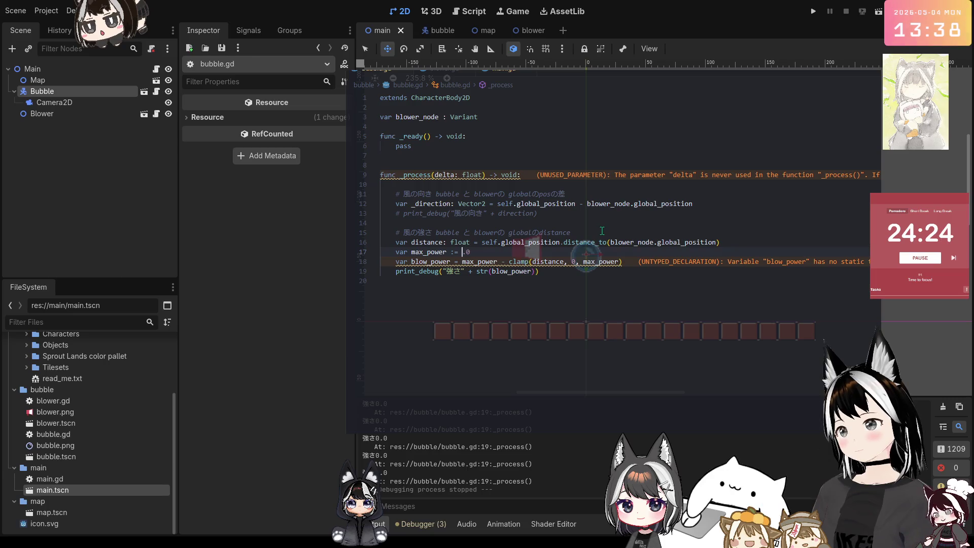
key(Down)
key(Down)
key(Down)
click(49, 208)
key(F5)
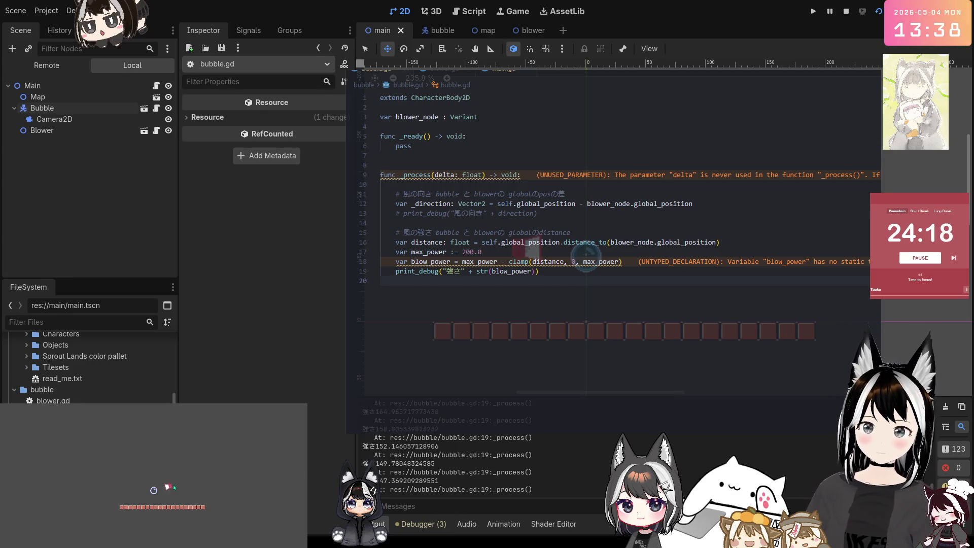
key(F8)
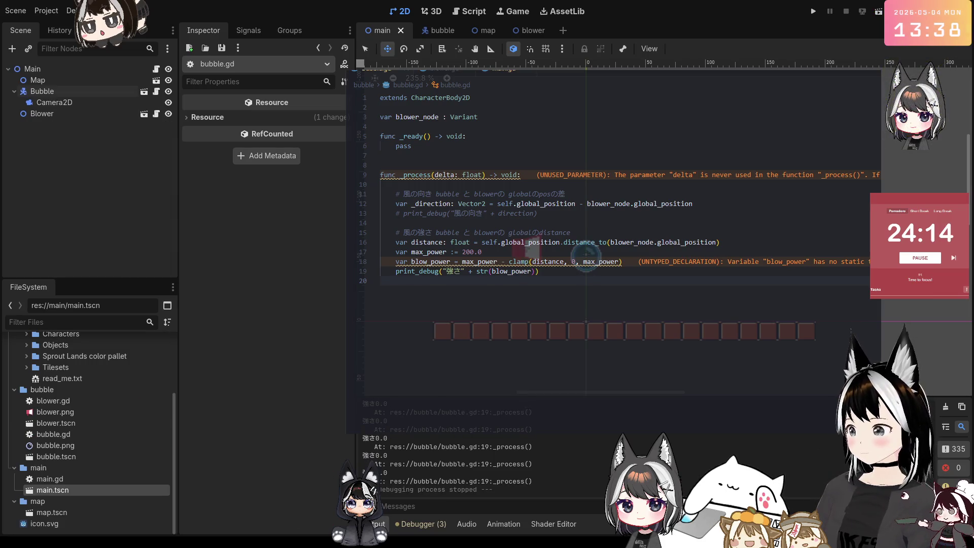
Step: Add a new line 21 after the debug print and begin a Japanese comment there
click(472, 251)
click(750, 349)
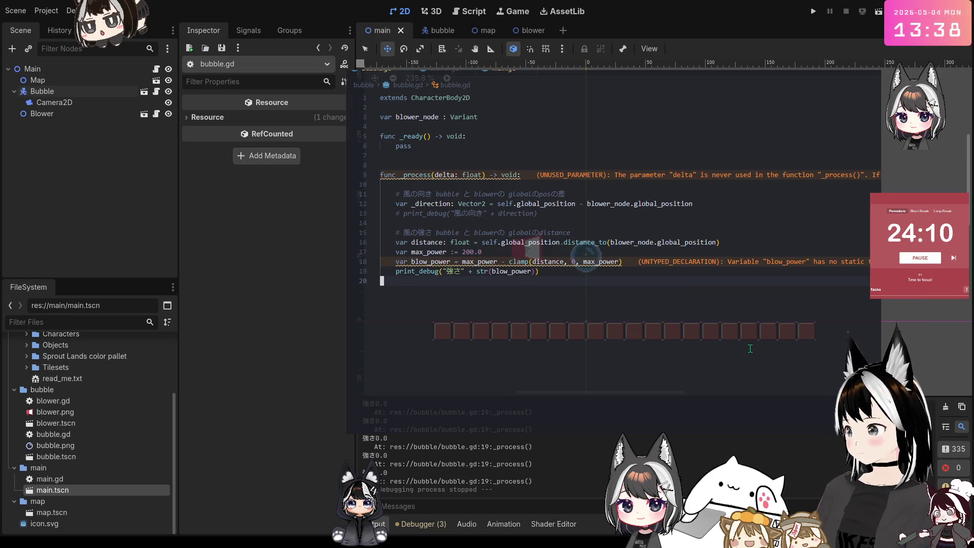
key(Up)
key(Up)
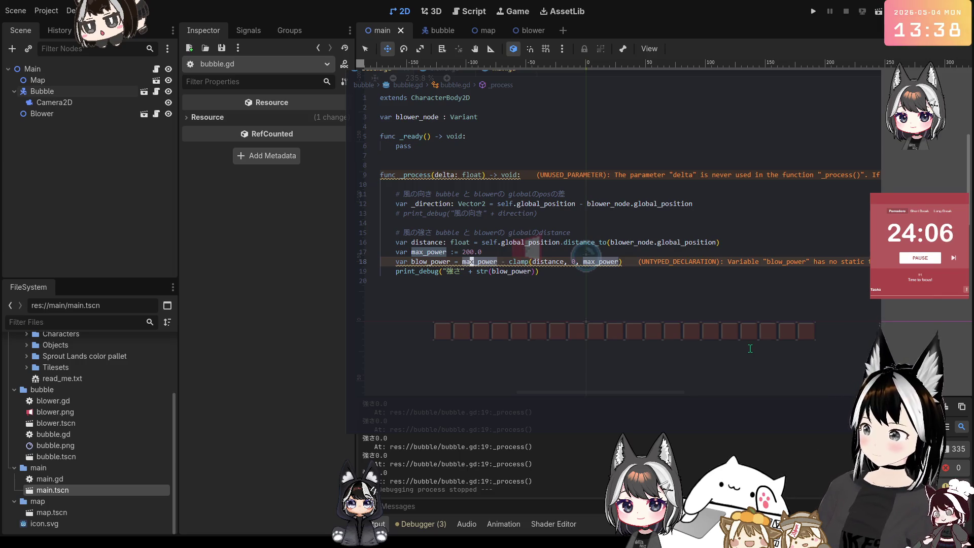
key(Down)
key(End)
key(Return)
key(Return)
key(BackSpace)
key(BackSpace)
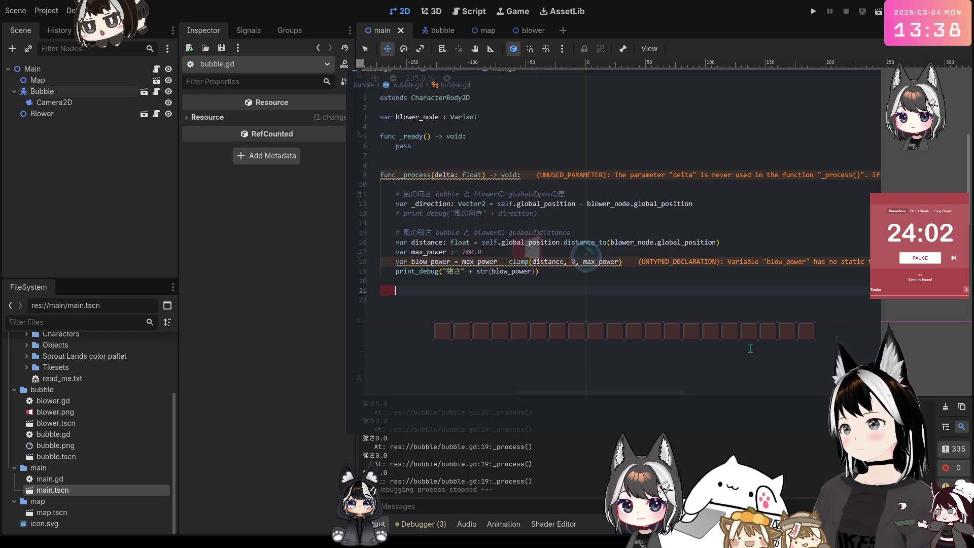
text(きよ)
key(space)
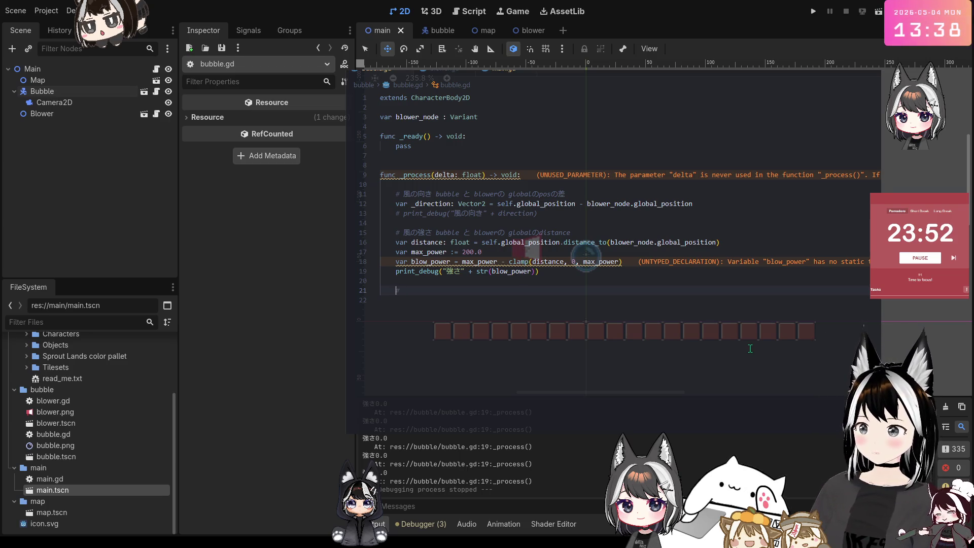
Step: Rename the max_power declaration on line 17 to blow_range and save the script
key(Up)
key(Up)
key(Up)
key(ctrl+Right)
key(ctrl+Right)
key(ctrl+BackSpace)
text(blow_range)
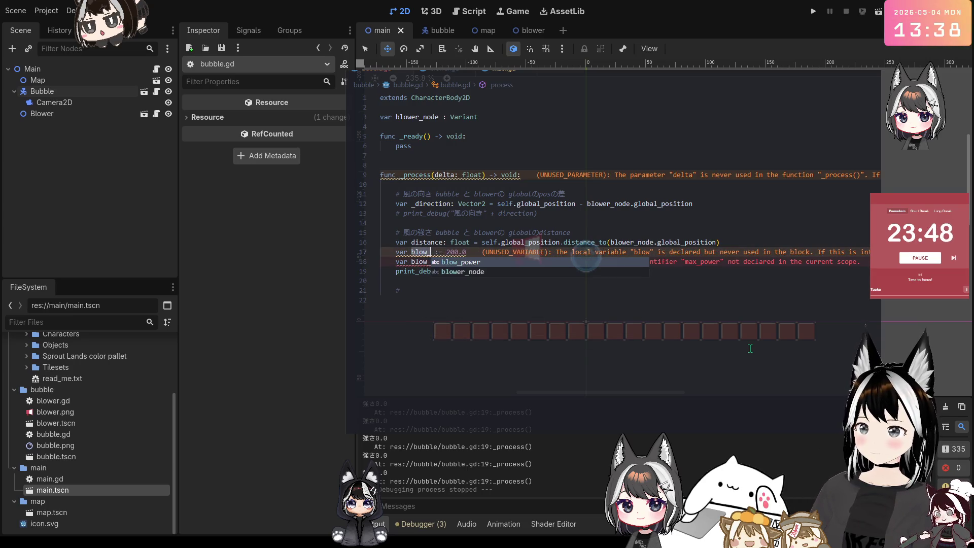
key(ctrl+s)
Step: Replace both max_power uses in the blow_power line with blow_range and remove the stray # on line 21
key(Down)
key(ctrl+Right)
key(ctrl+Right)
key(ctrl+BackSpace)
text(blow_r)
key(Return)
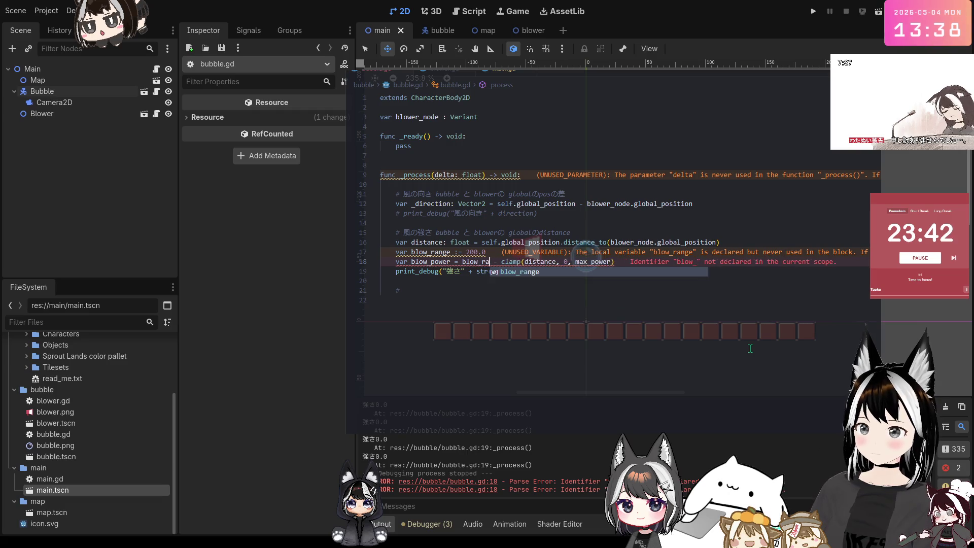
key(ctrl+Right)
key(ctrl+Right)
key(ctrl+Right)
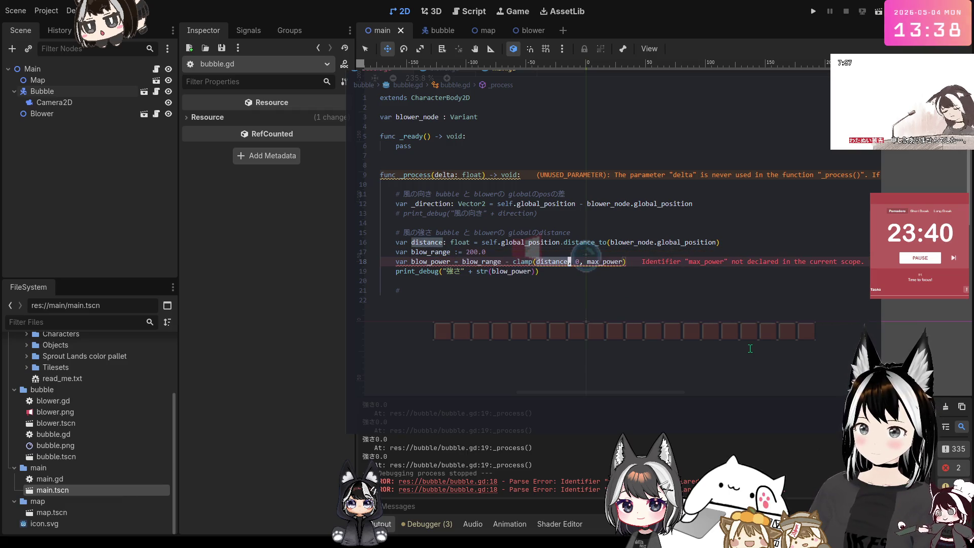
key(ctrl+BackSpace)
text(blow_r)
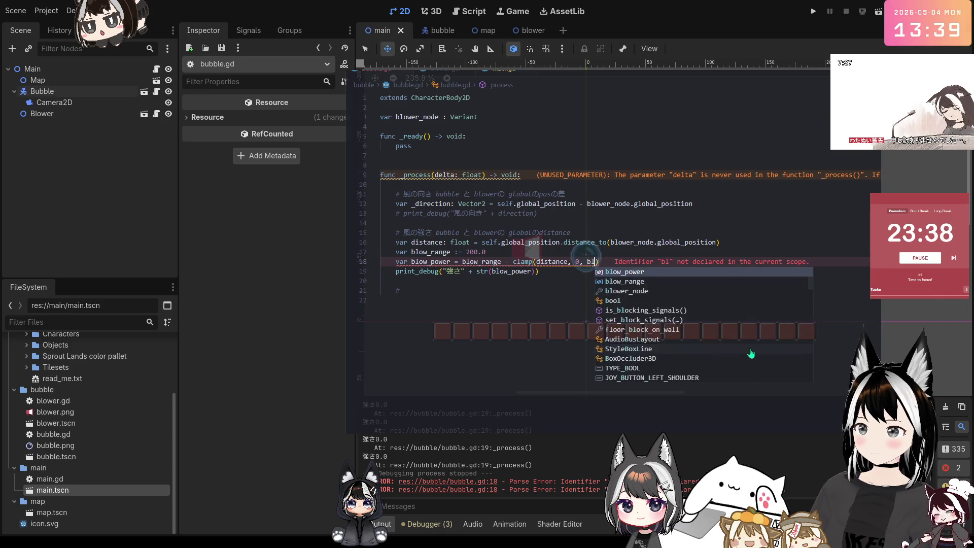
key(Return)
key(Down)
key(Down)
key(Down)
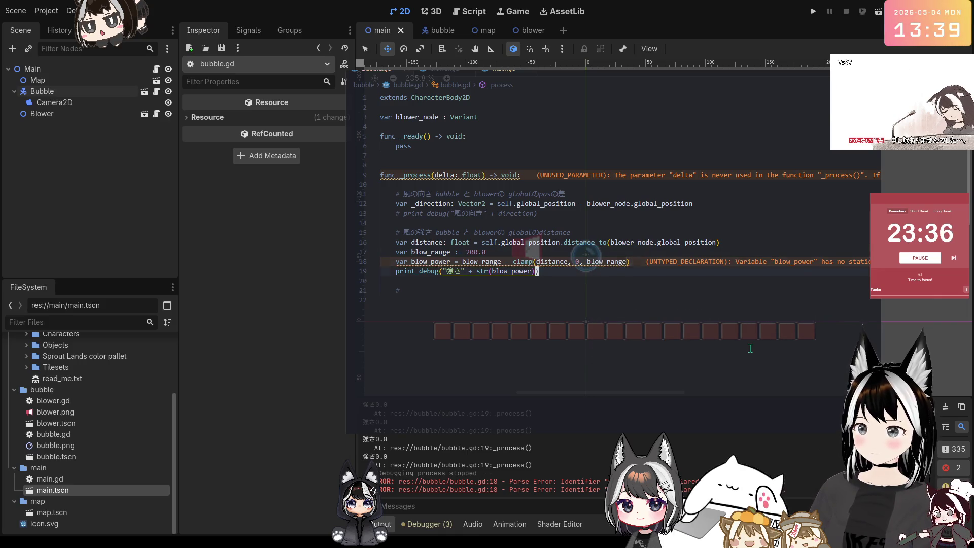
key(BackSpace)
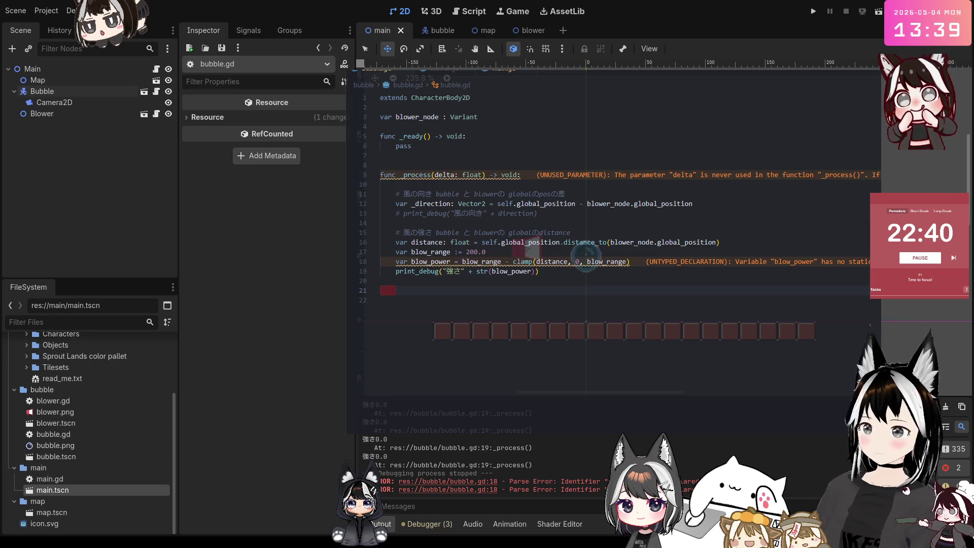
click(517, 295)
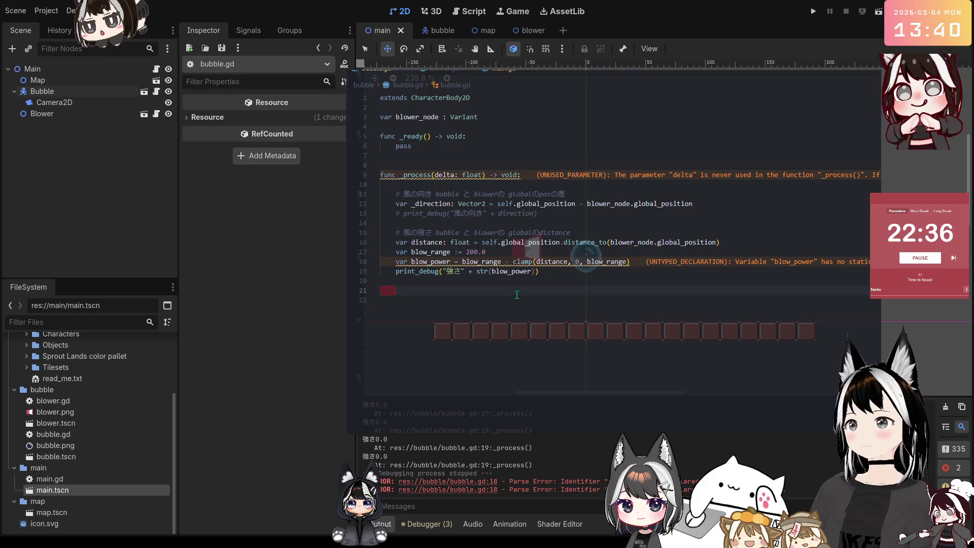
Step: Start a 'self.velocity =' line and insert an empty line above it
text(v)
key(BackSpace)
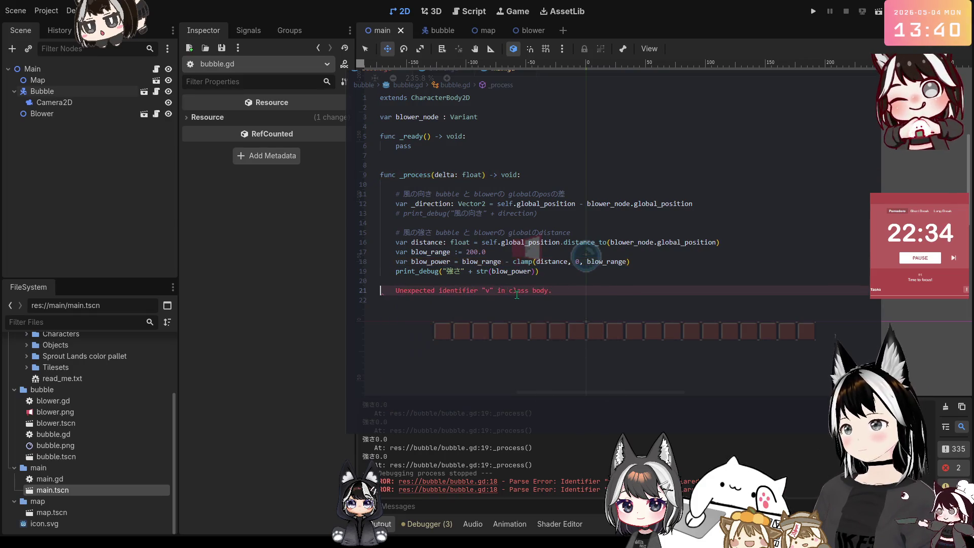
text(sel)
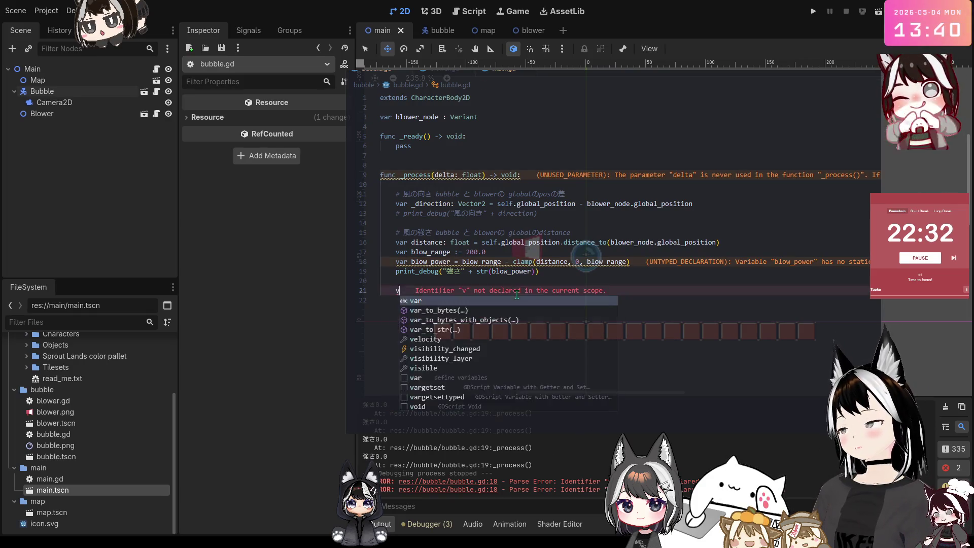
text(f.velocity)
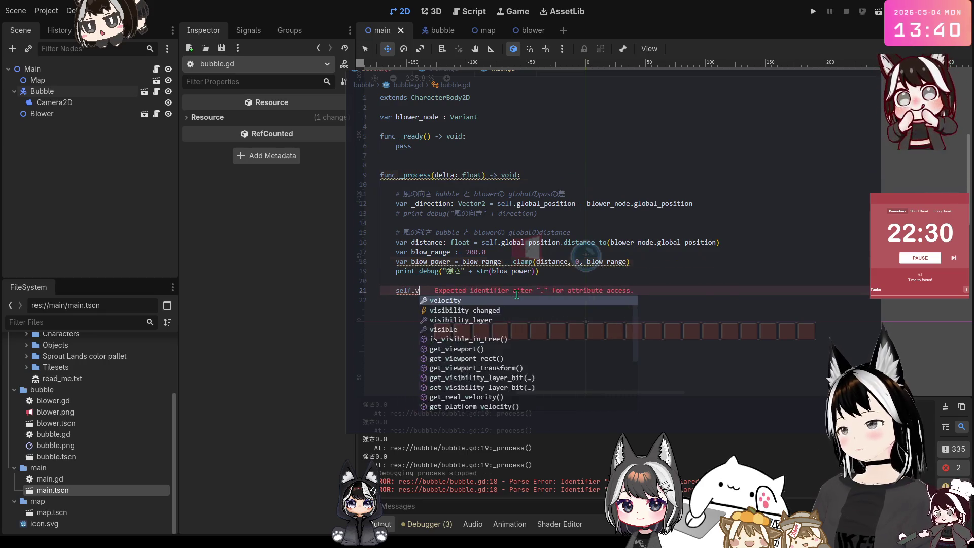
text( =)
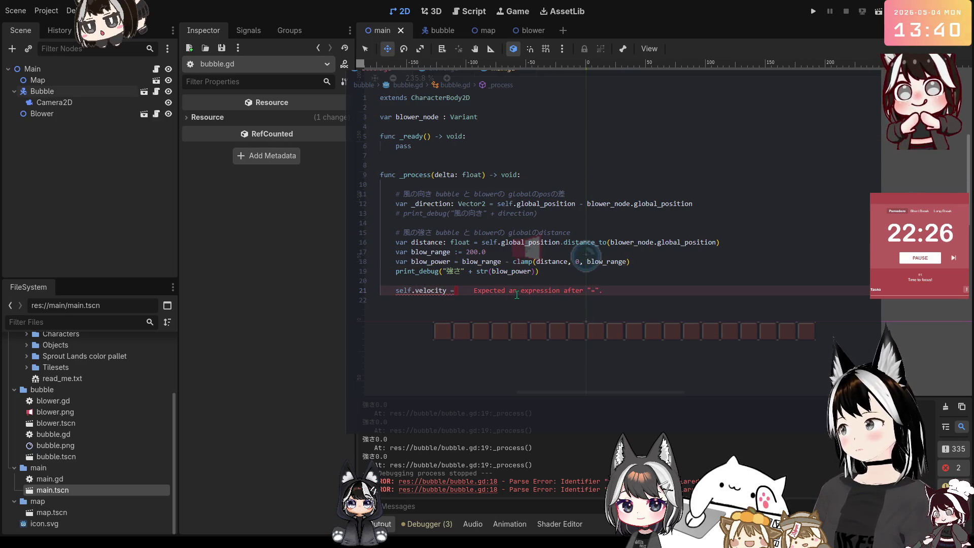
key(Up)
key(Return)
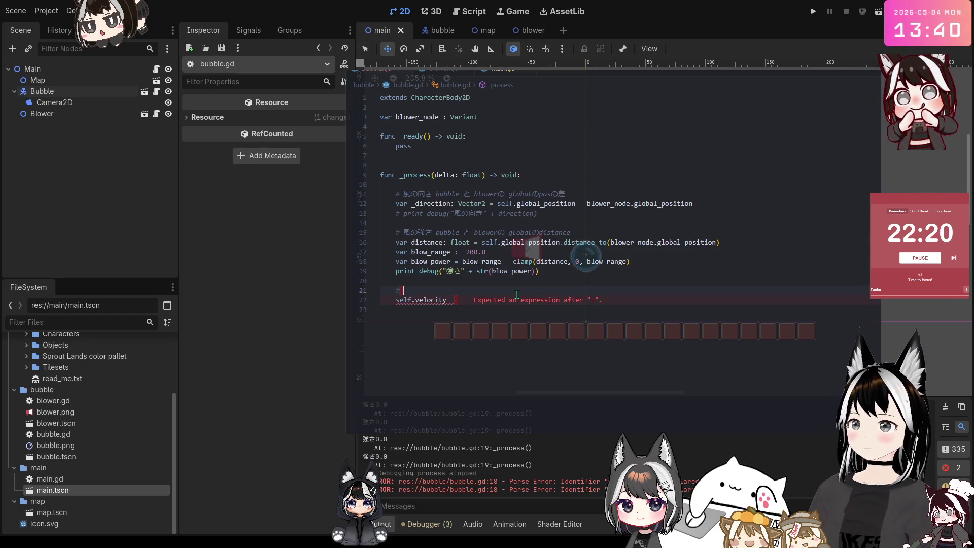
Step: Write the comment 'directionの反対方向に blow_power分 送る' using IME conversion
text(dt)
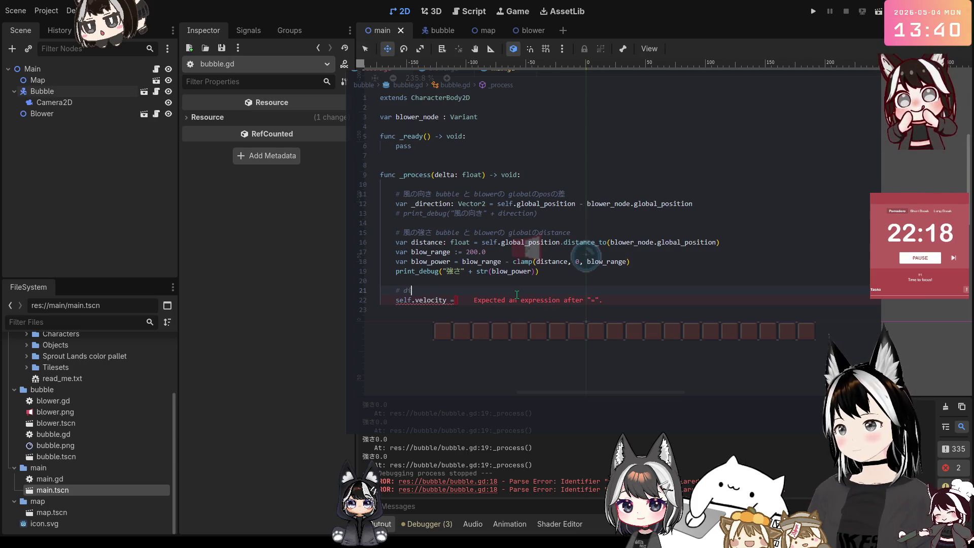
text(ionのはんたいほうこう)
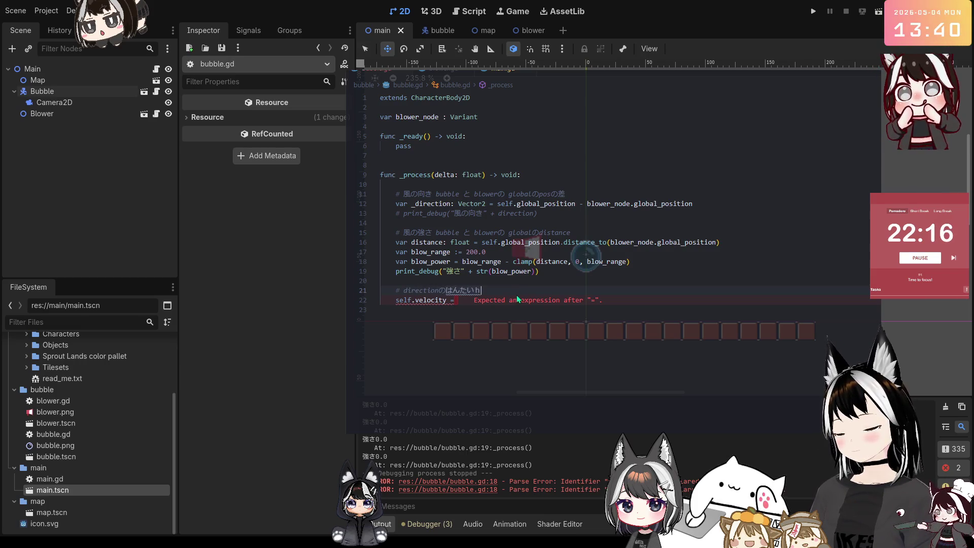
text(に)
key(space)
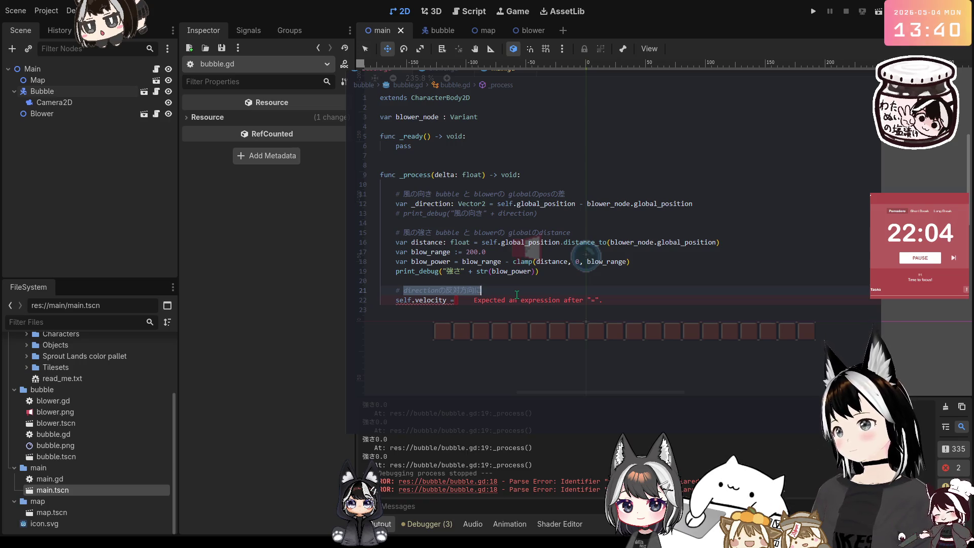
key(Return)
key(BackSpace)
key(BackSpace)
key(BackSpace)
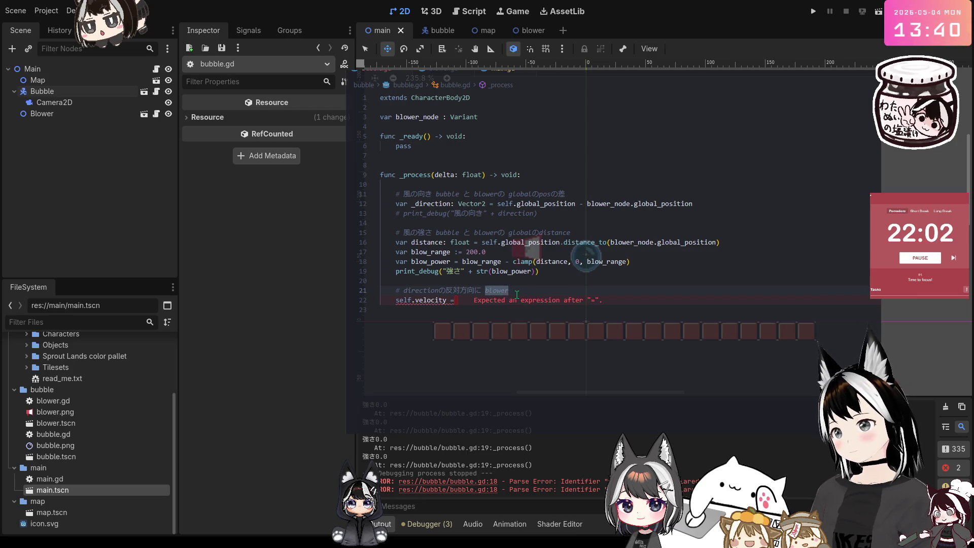
text(_)
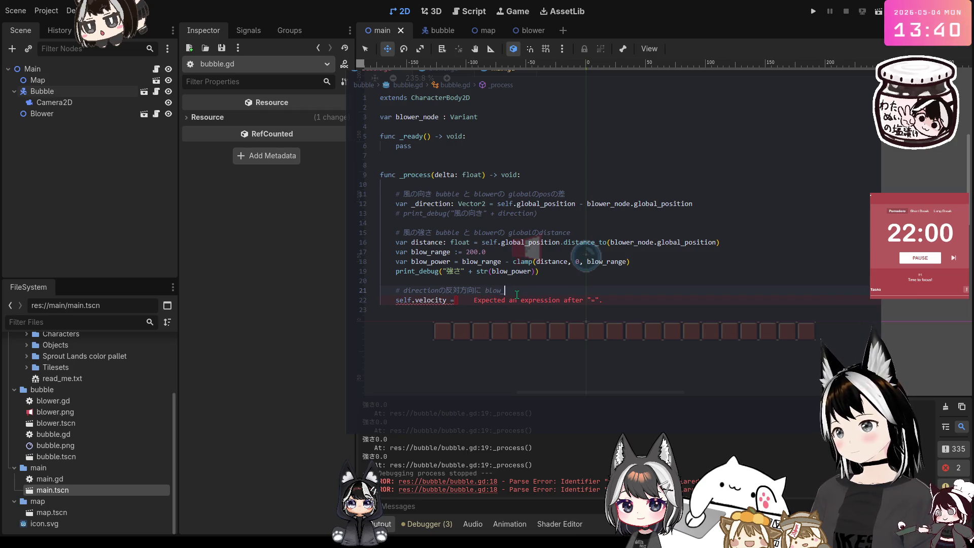
key(BackSpace)
key(BackSpace)
key(BackSpace)
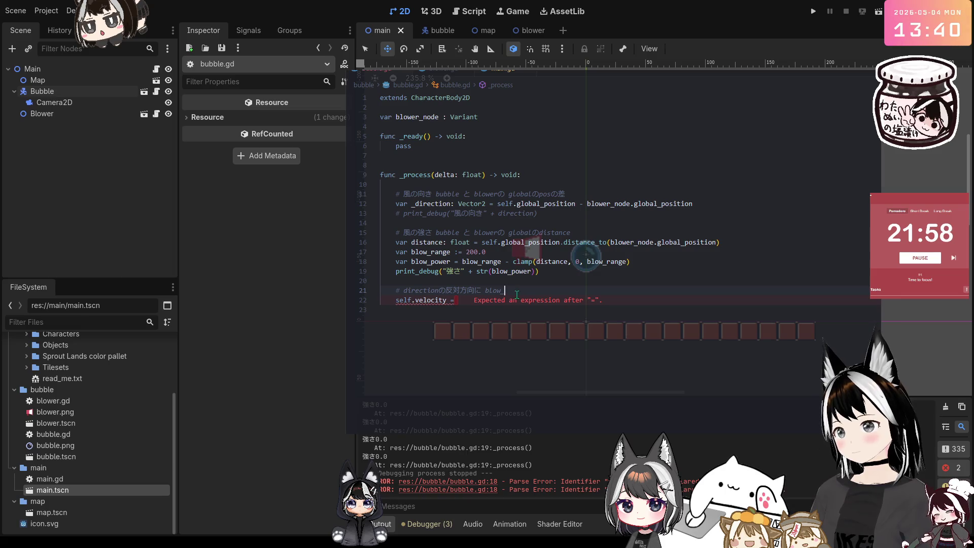
text(werを)
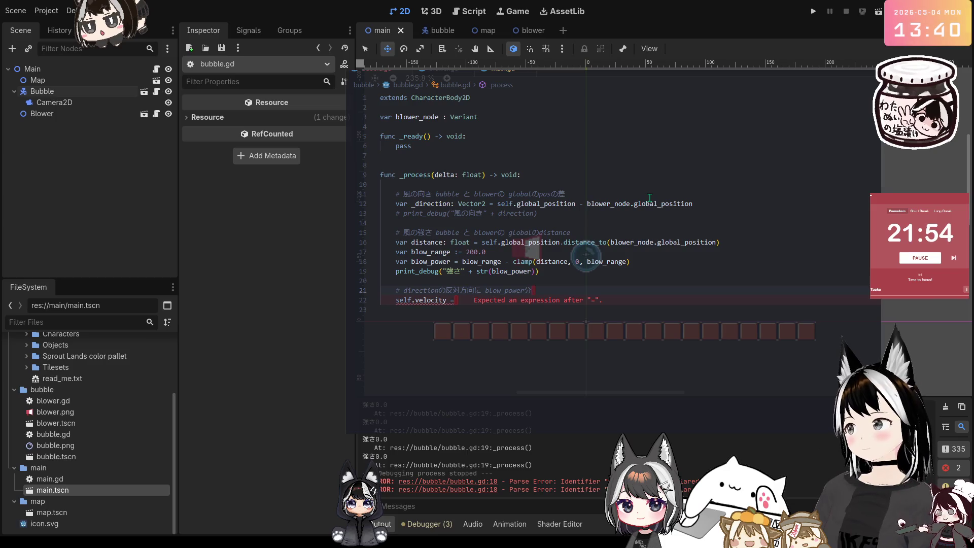
text(送る)
key(Up)
key(Up)
key(Up)
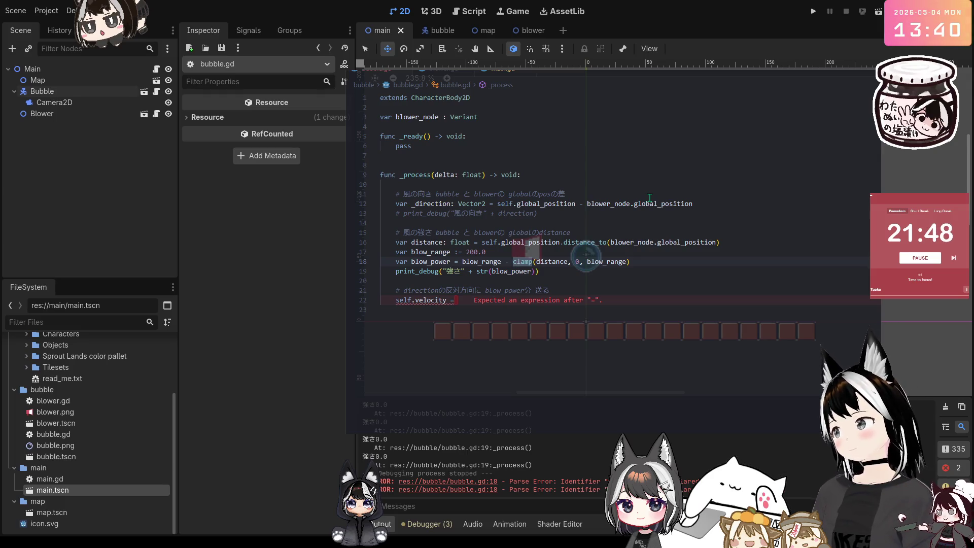
key(Down)
key(Down)
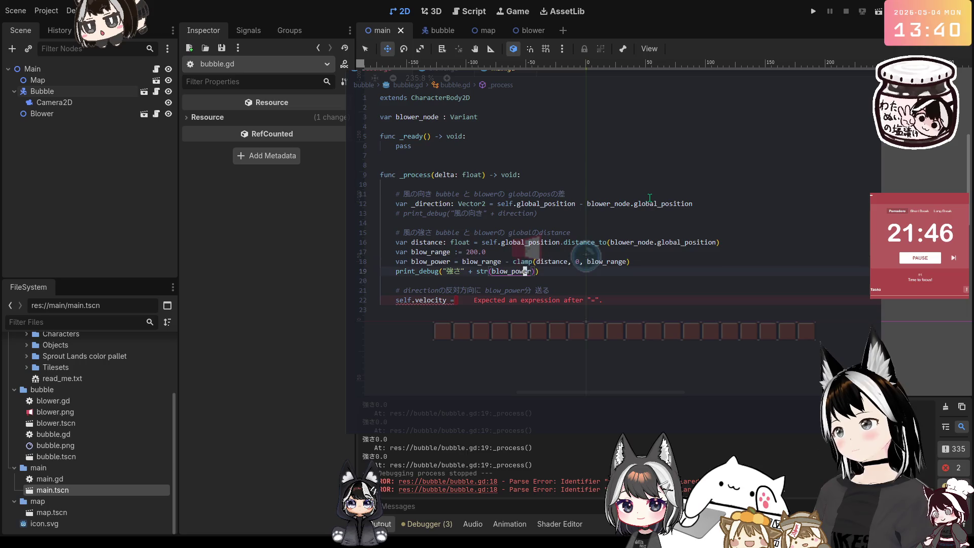
Step: Append the comment '# clampしないほうがいいのかも...?' to line 18
key(Up)
key(Up)
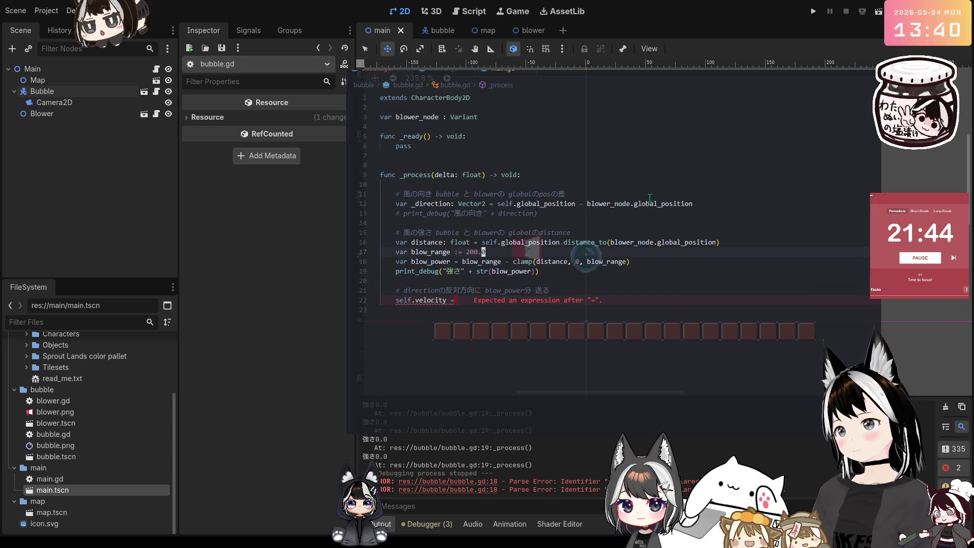
key(End)
text(c)
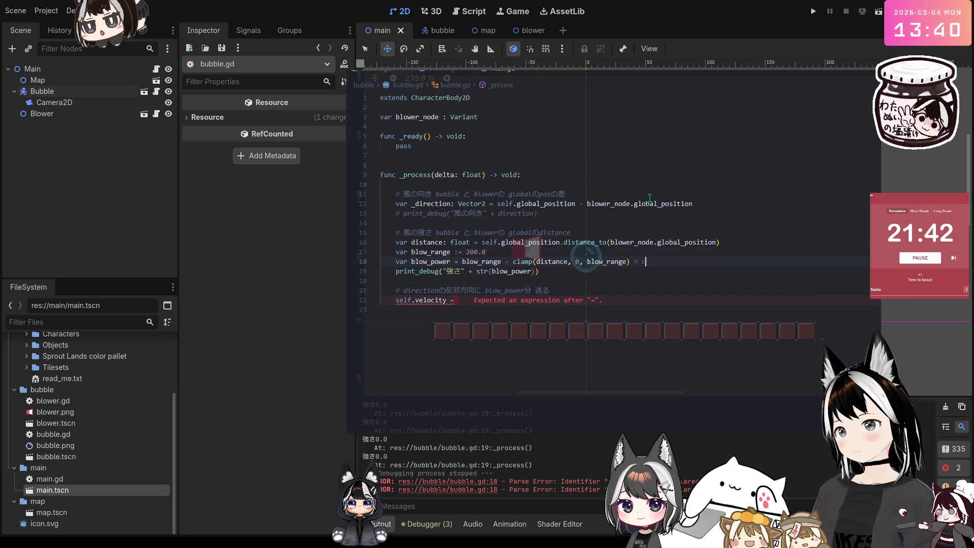
text(lampしないよう)
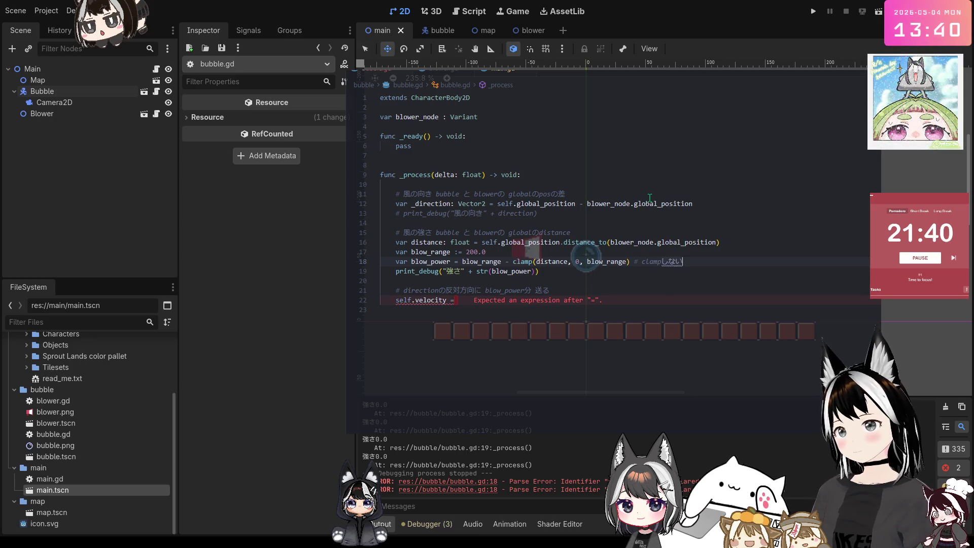
key(BackSpace)
key(BackSpace)
text(ほうがいいのか.)
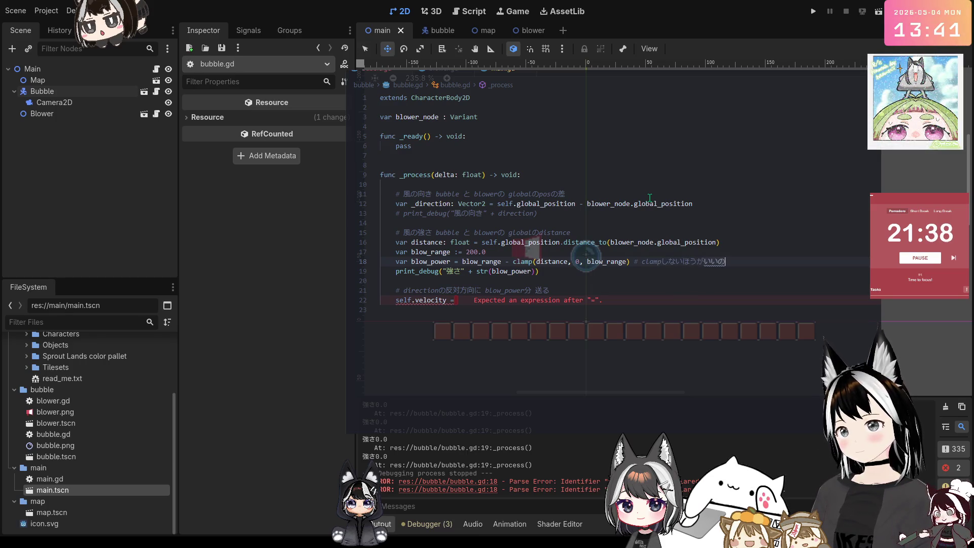
text(..?)
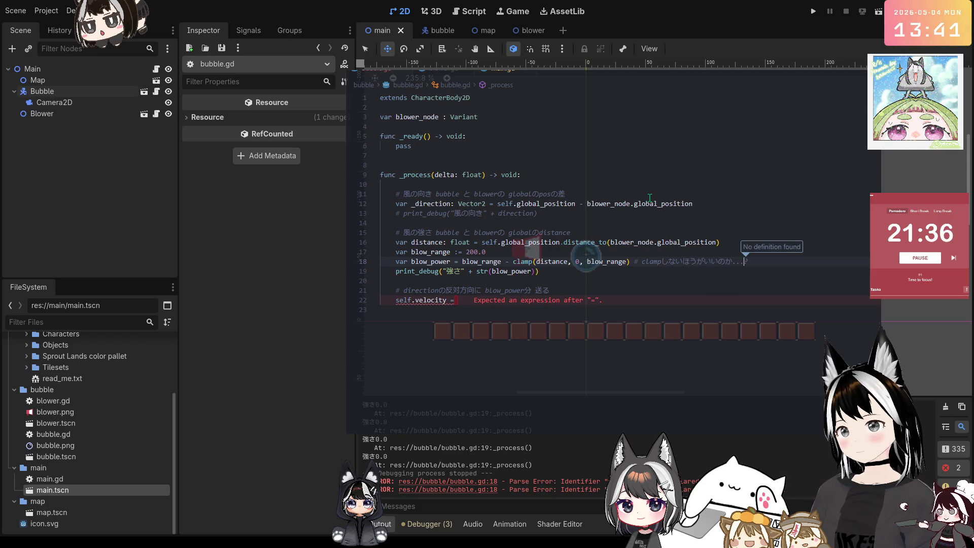
key(Left)
key(Left)
key(Left)
key(ctrl+shift+Left)
text(も)
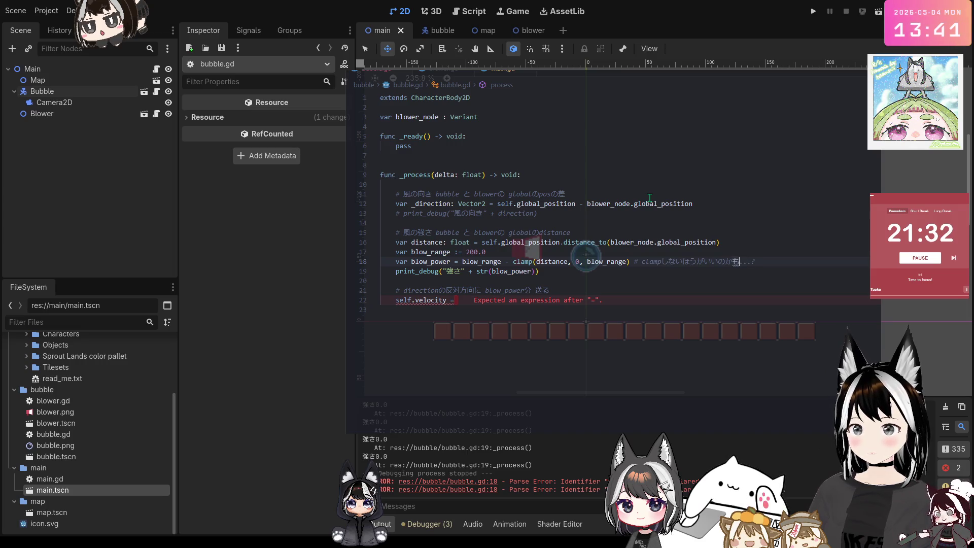
Step: Complete line 22 as 'self.velocity += direction * blow_power * delta'
key(Down)
key(Down)
key(Down)
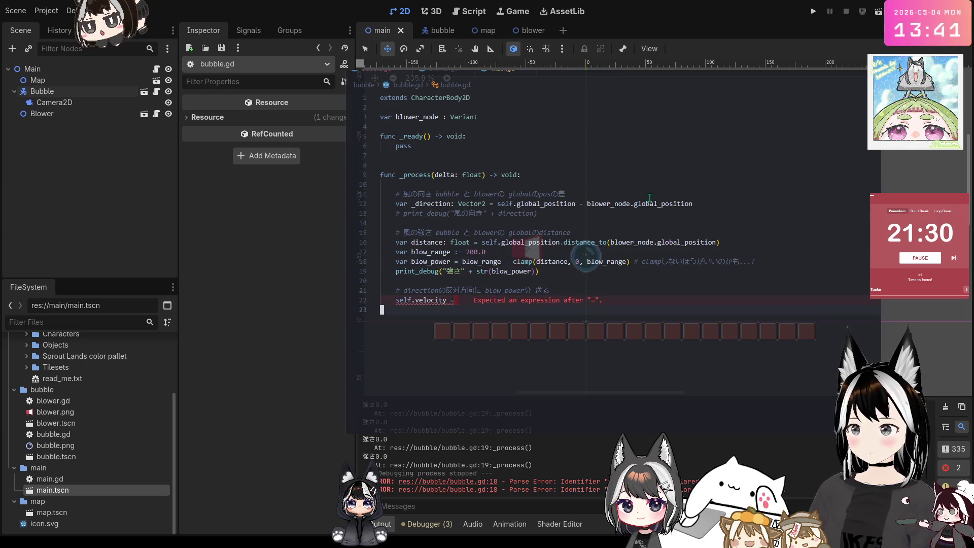
key(Up)
key(BackSpace)
key(BackSpace)
text(+= direction)
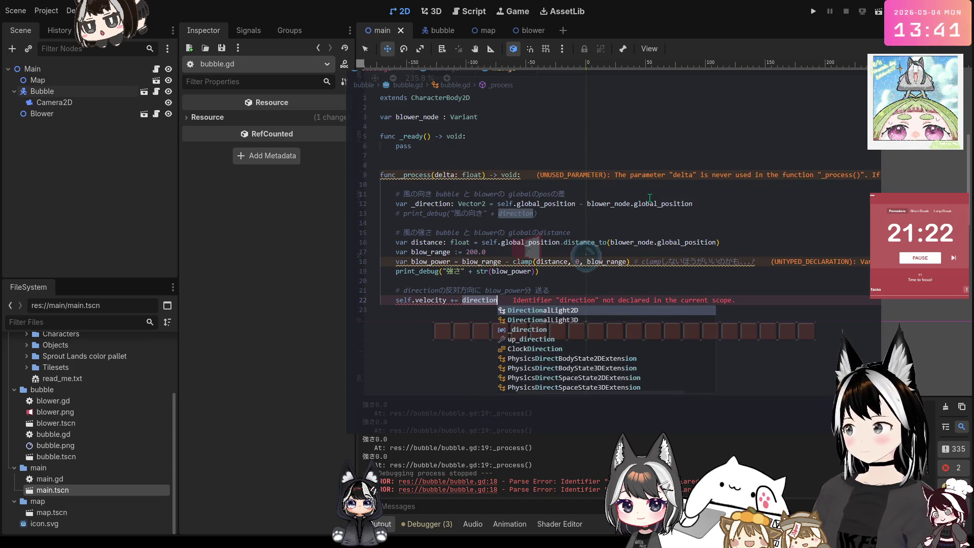
text( * p)
key(BackSpace)
text(blow_power )
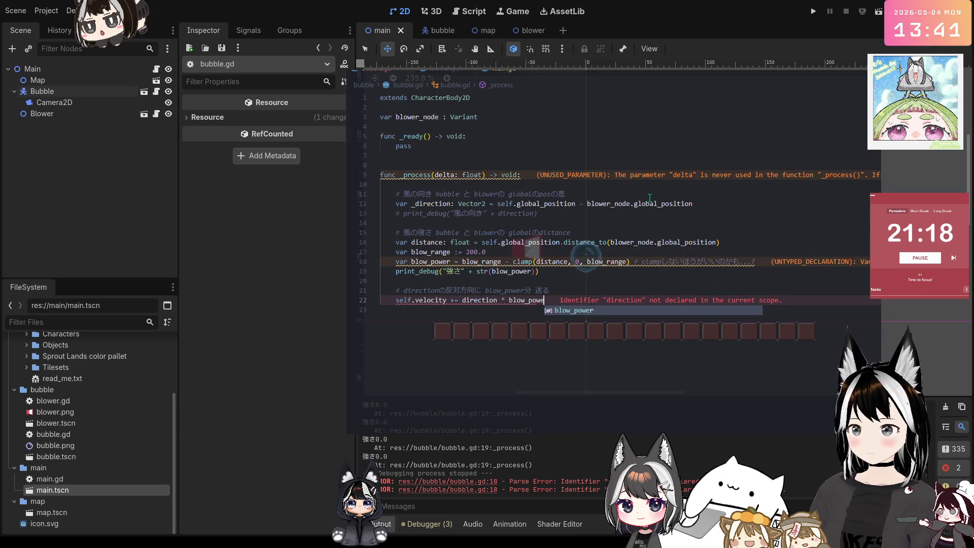
text(* delta)
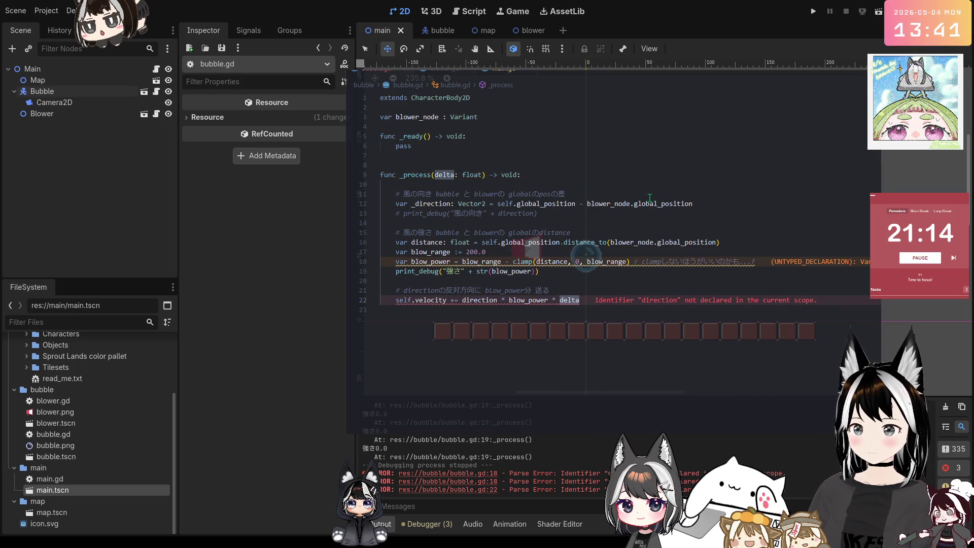
key(ctrl+Left)
key(ctrl+Left)
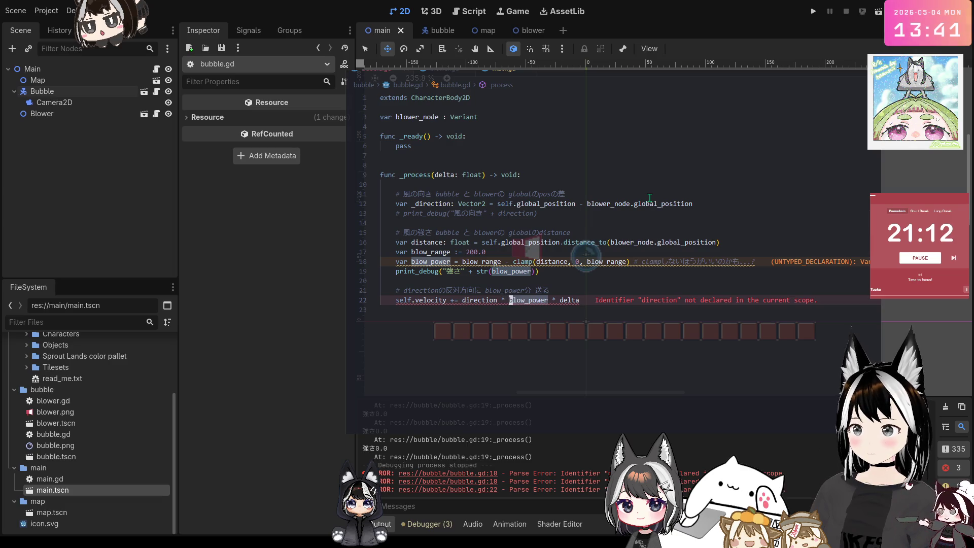
Step: Rename _direction to direction on line 12, then add a new line after the velocity update
key(Up)
key(Up)
key(Up)
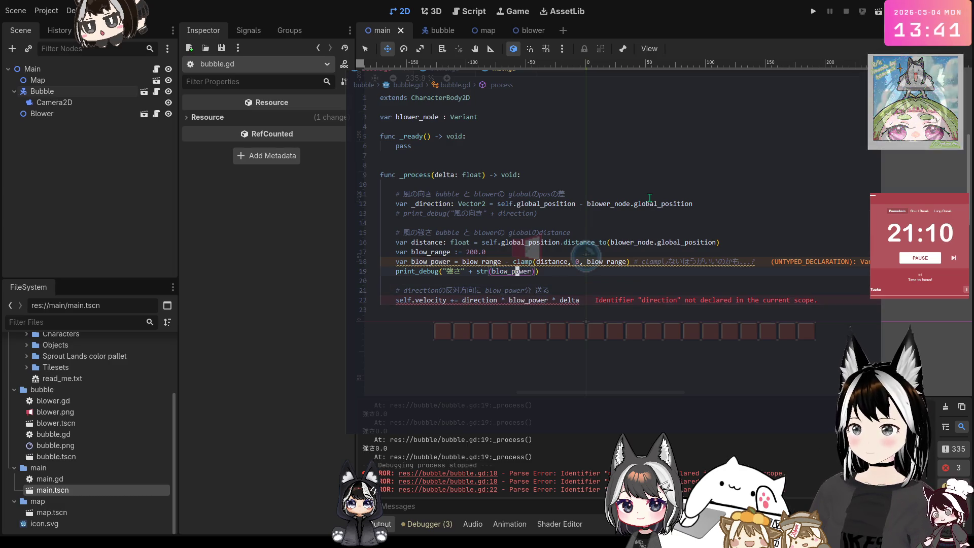
key(Up)
key(Up)
key(Up)
key(Home)
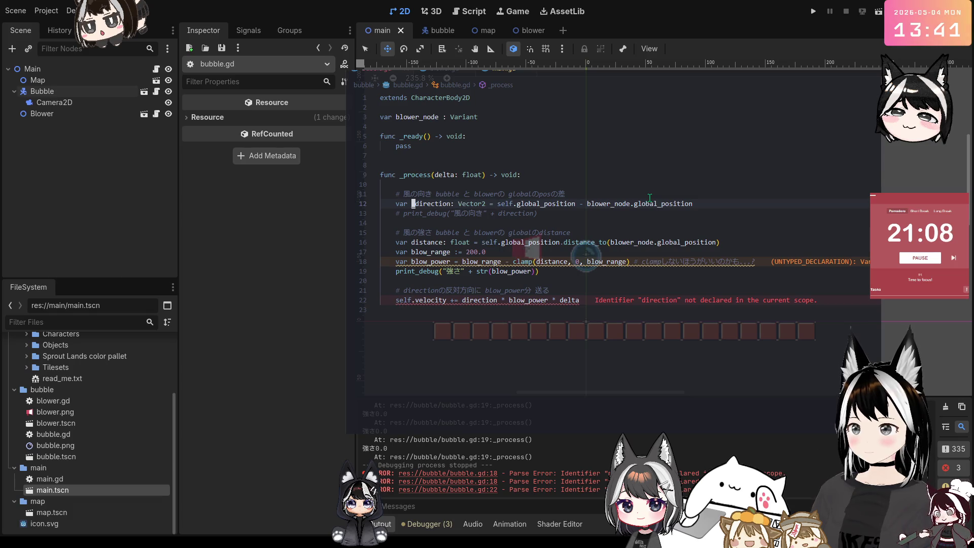
key(Right)
key(Right)
key(Right)
key(Delete)
key(Down)
key(Down)
key(Down)
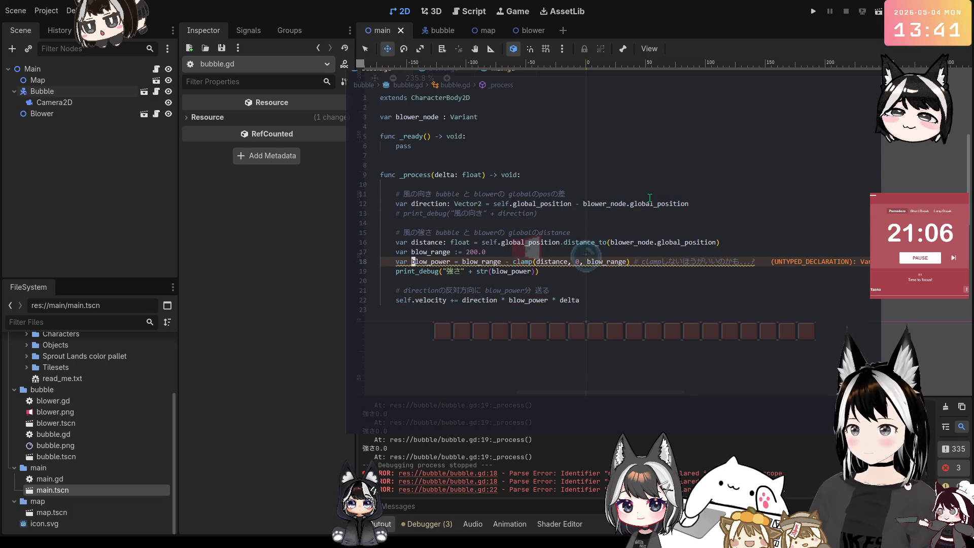
key(Down)
key(Down)
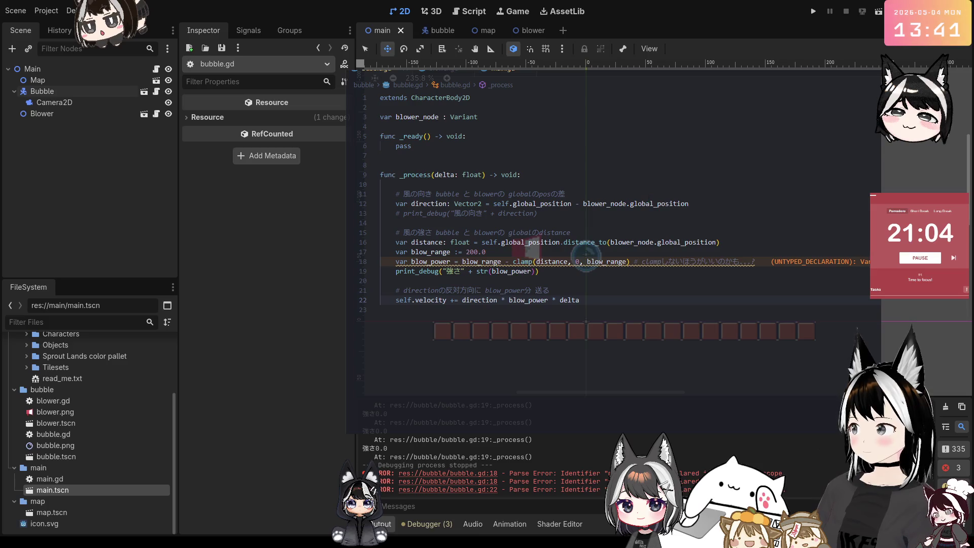
key(Return)
Step: Insert a move_and_collide() call on line 23 via autocomplete
text(mod)
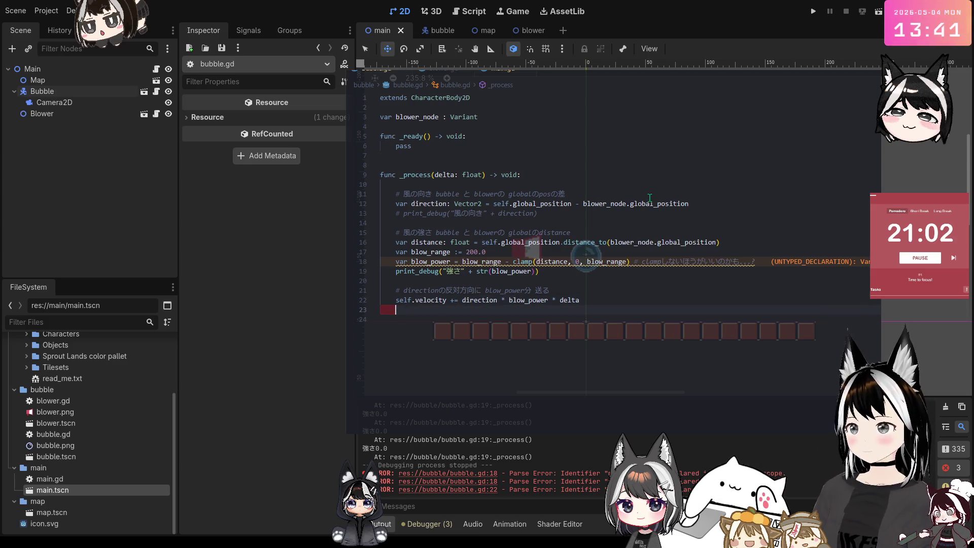
key(BackSpace)
text(ve_and_)
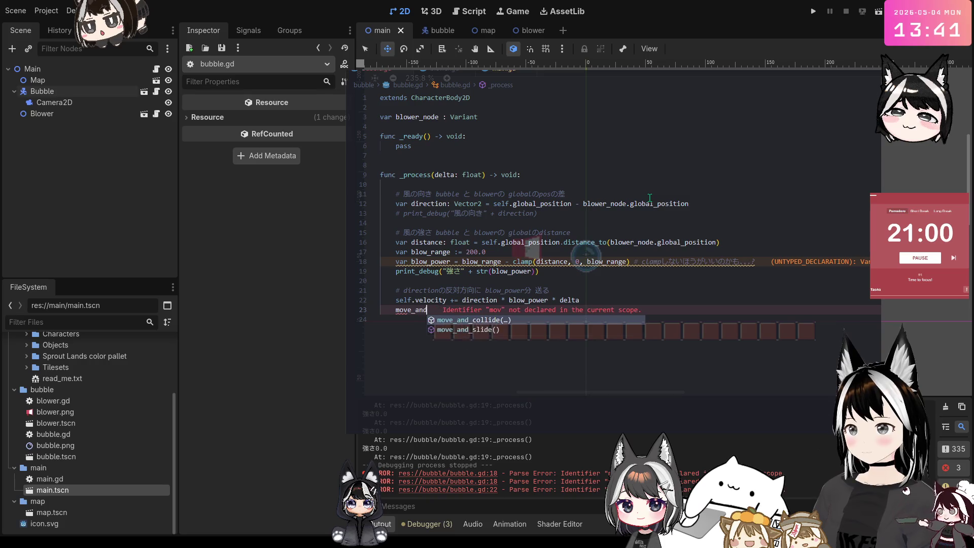
key(Down)
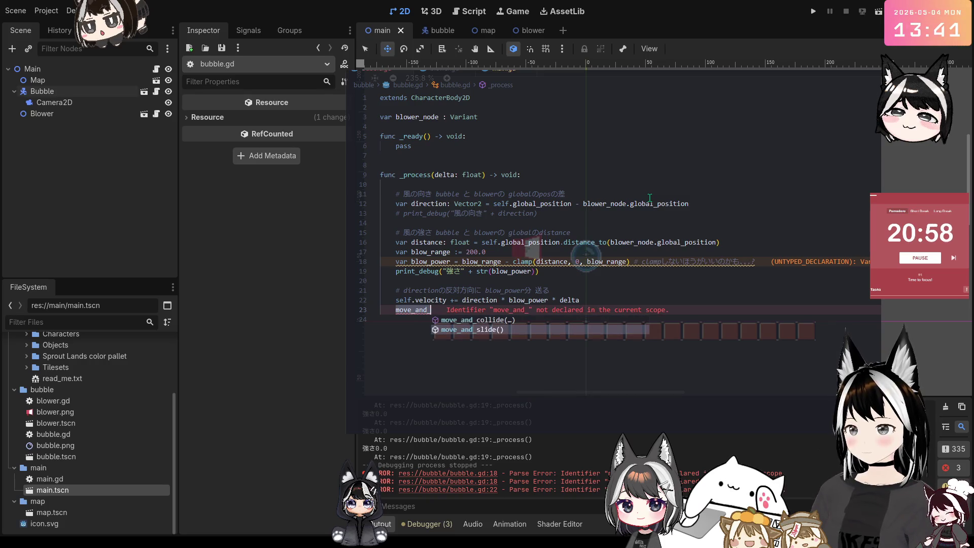
key(Down)
key(Down)
key(Down)
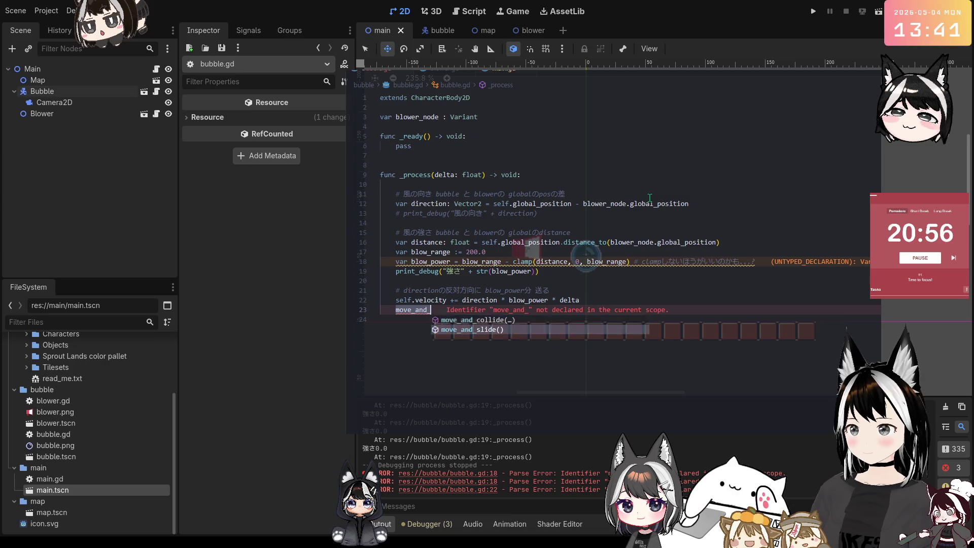
key(Return)
Step: Replace move_and_collide with self.move_and_slide() on line 23
key(Up)
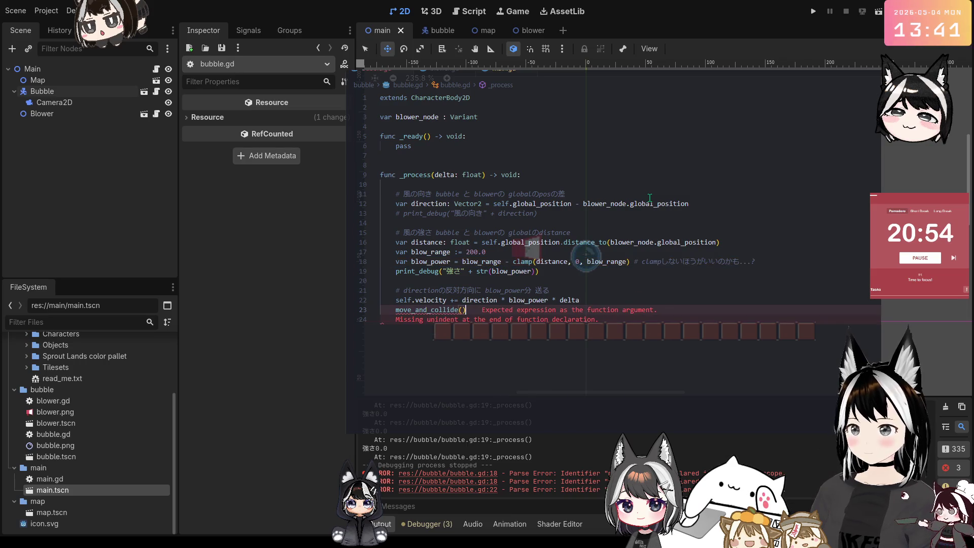
key(Down)
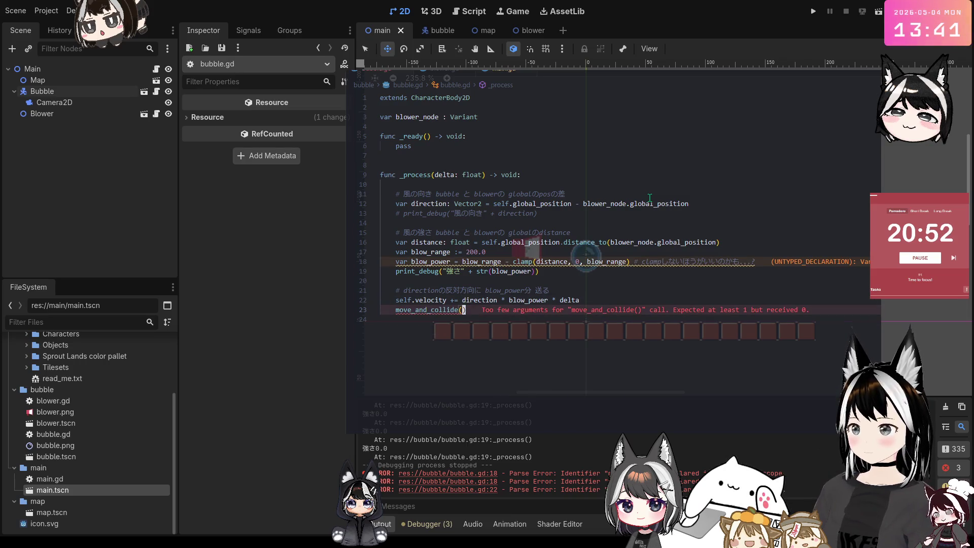
key(ctrl+shift+Left)
key(BackSpace)
text(move_a)
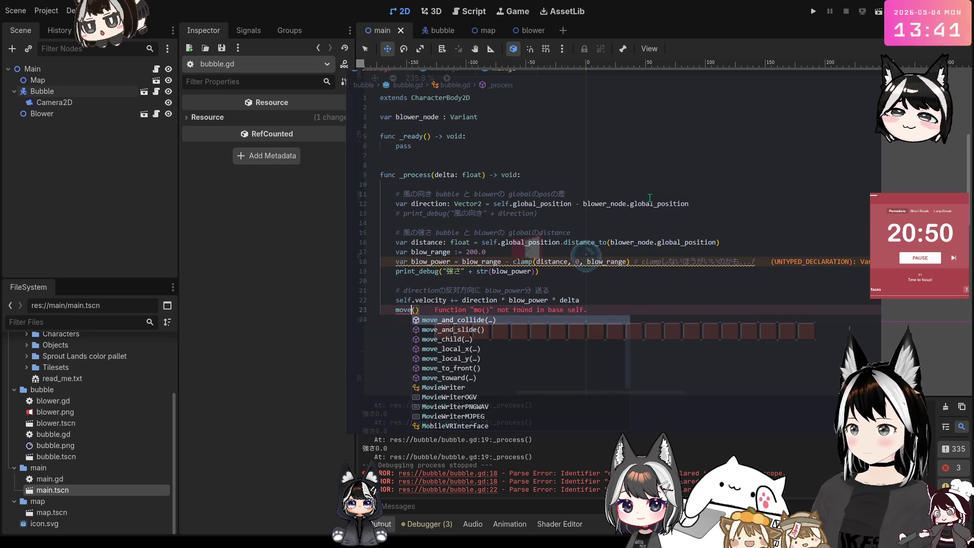
text(nd_slid)
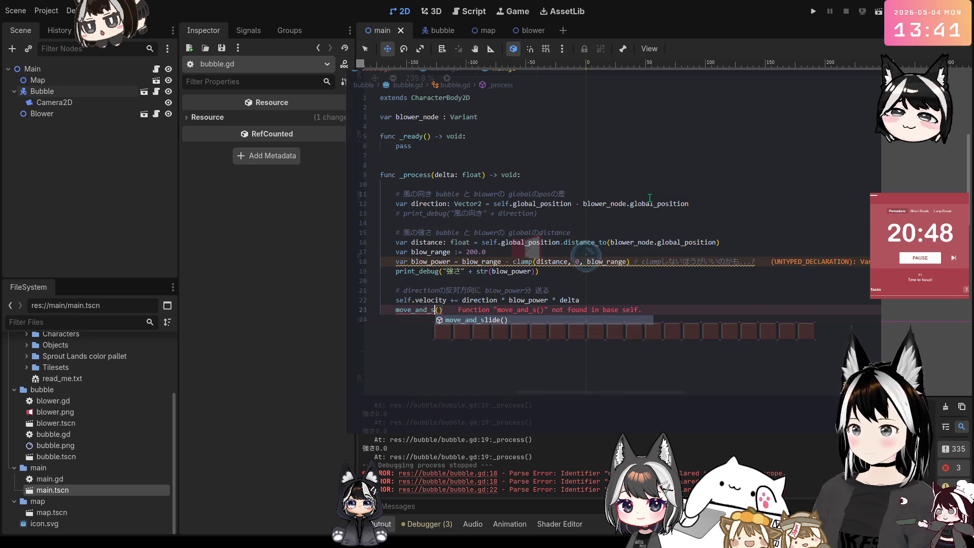
key(Return)
key(Home)
text(self.)
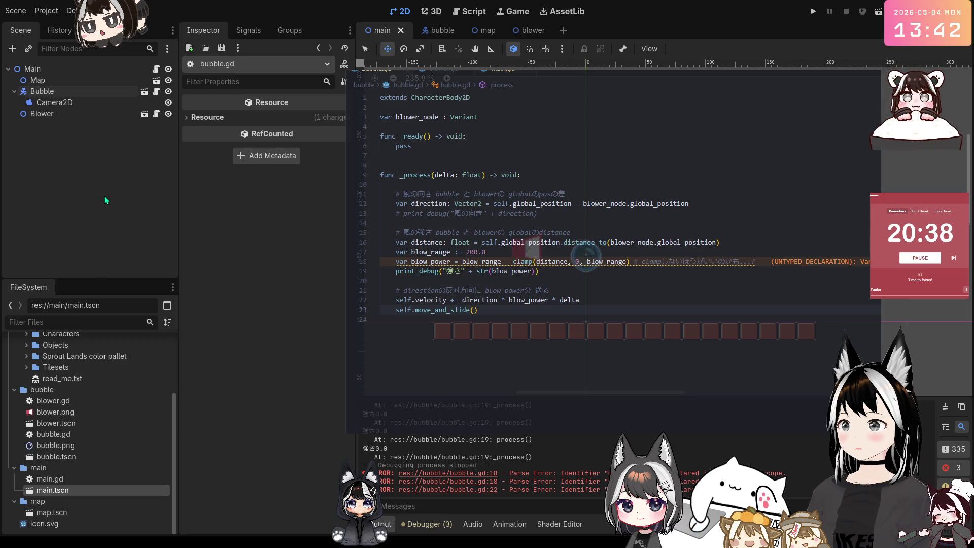
Step: Test-run the game with F5 and stop it with F8
key(F5)
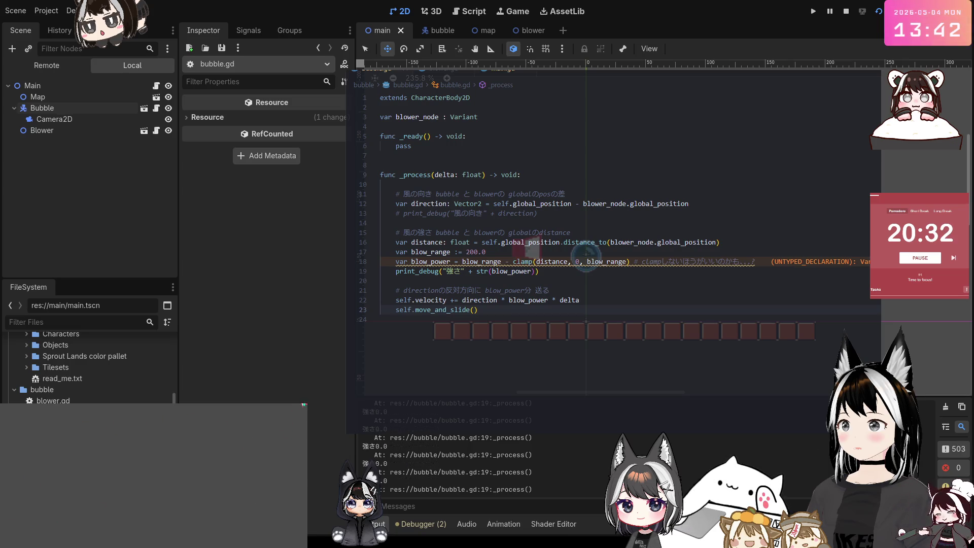
key(F8)
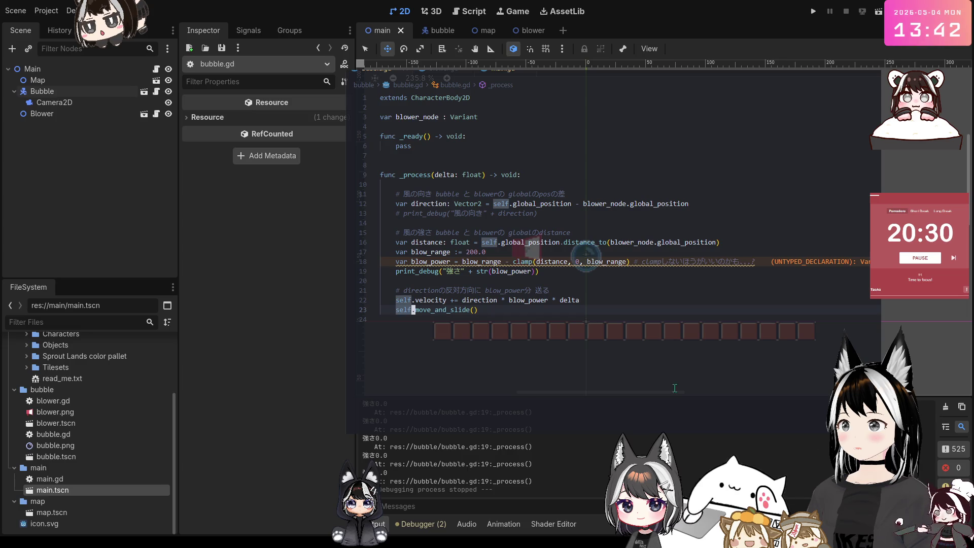
click(475, 309)
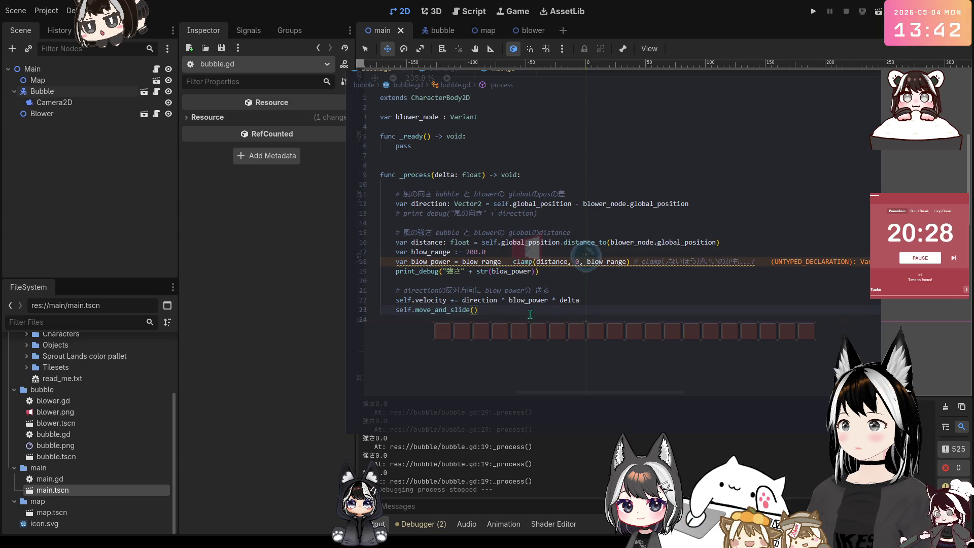
Step: Change direction to direction.normalized() in the line 22 velocity update
click(497, 301)
text(.norm)
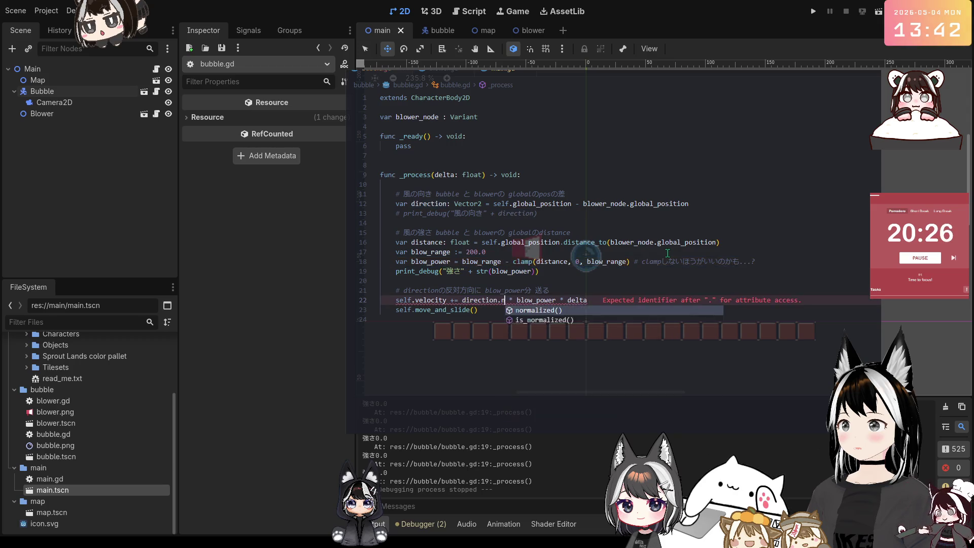
key(Return)
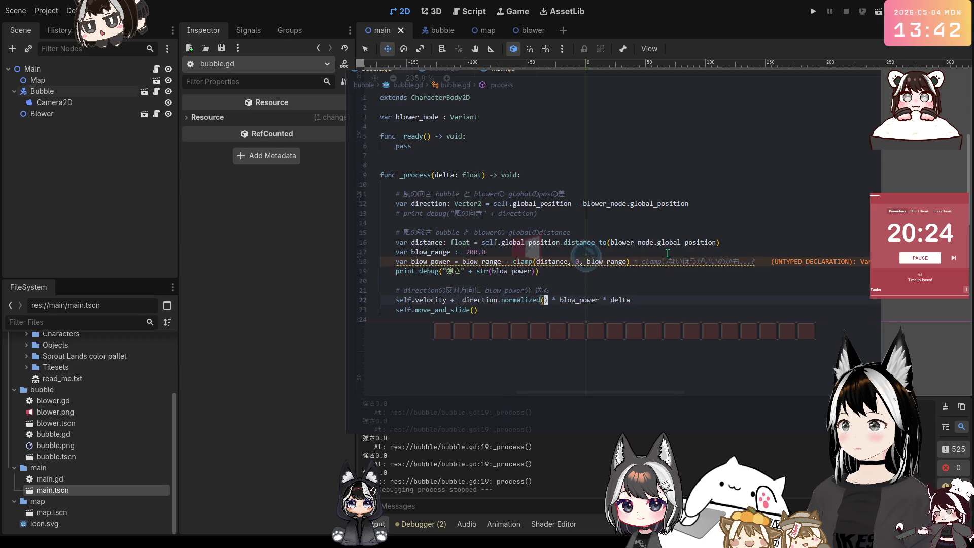
Step: Test-run the game again, stop it, then select the Map node in the scene tree
key(F5)
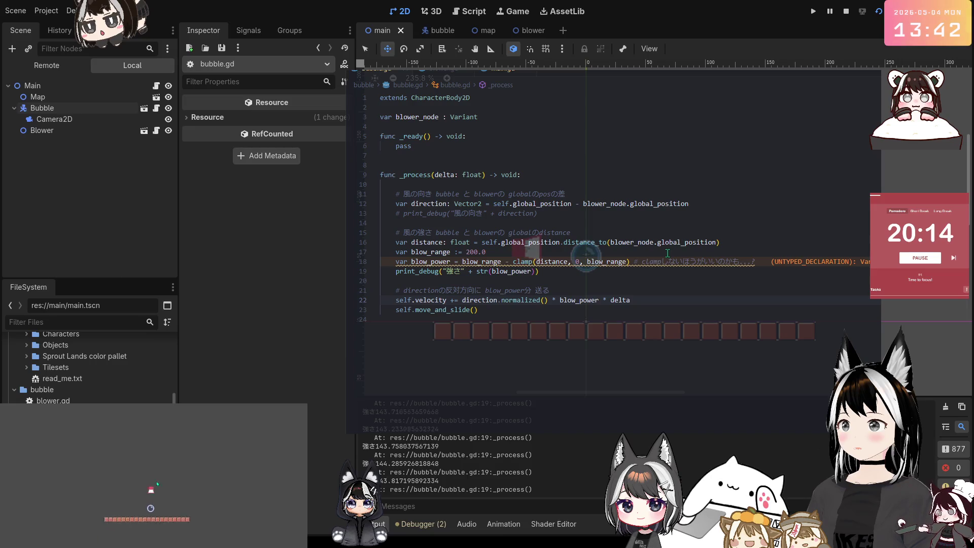
key(F8)
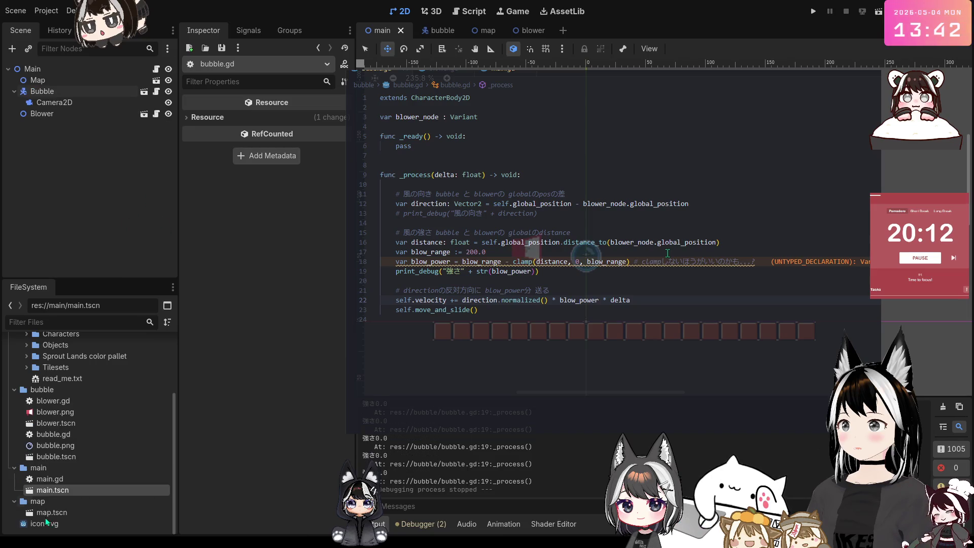
click(546, 300)
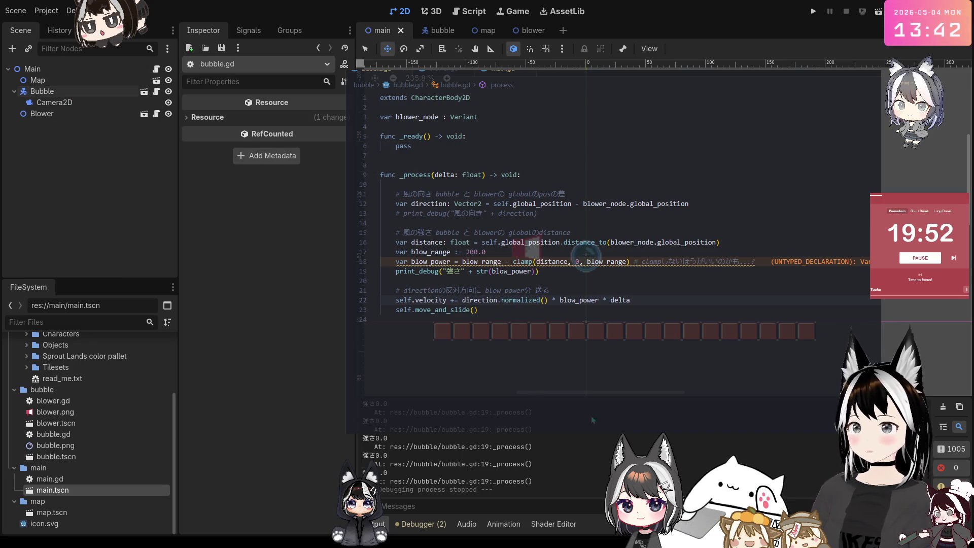
click(60, 82)
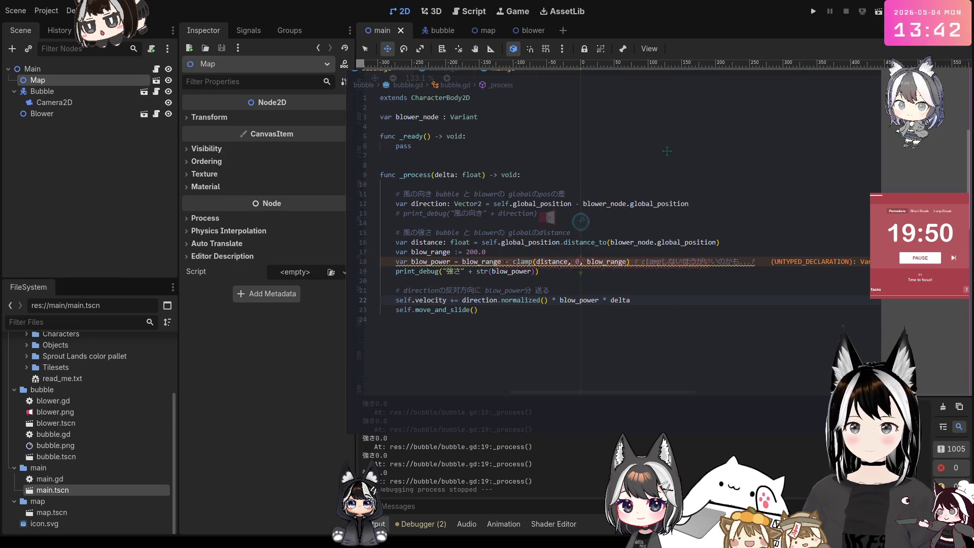
Step: Open the map scene, zoom and pan over its tiles, and save it
click(475, 30)
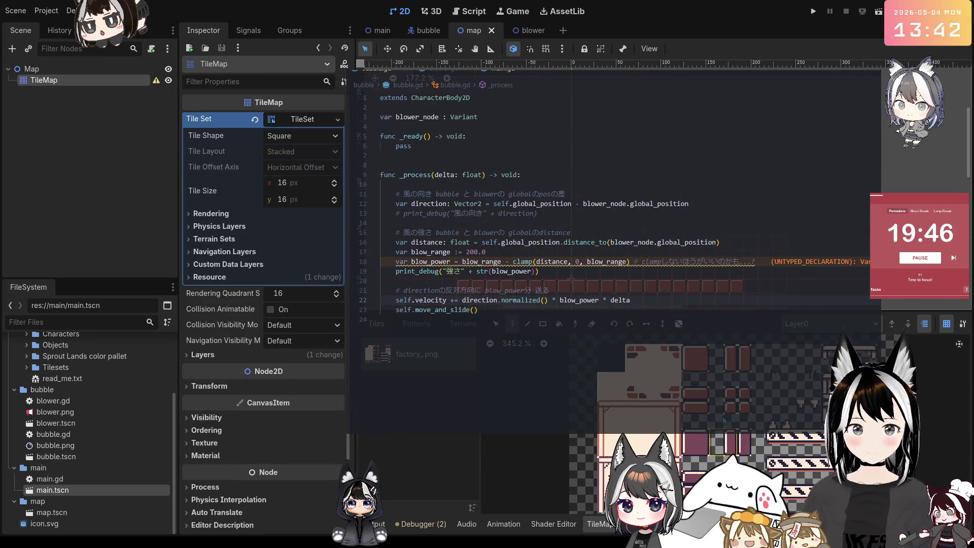
scroll(485, 221, down, 1)
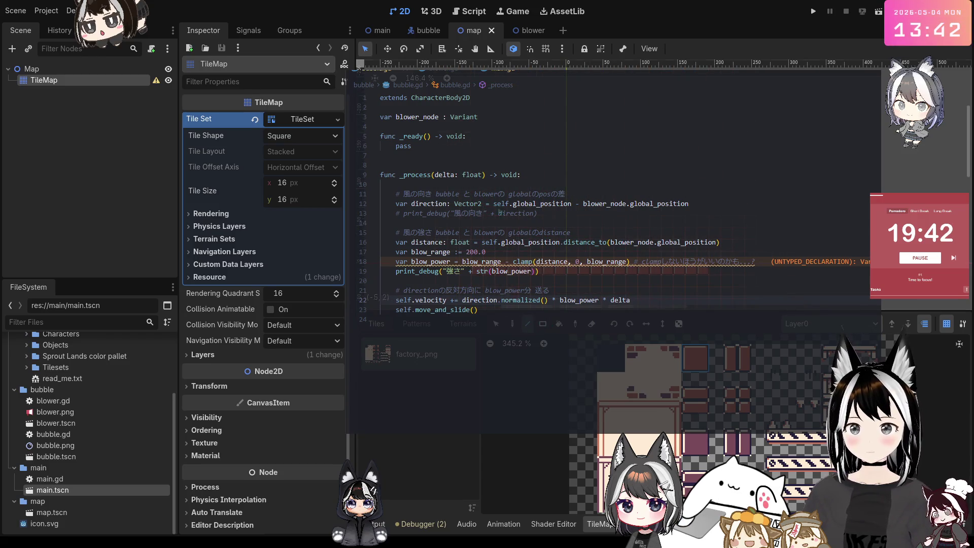
scroll(477, 76, down, 1)
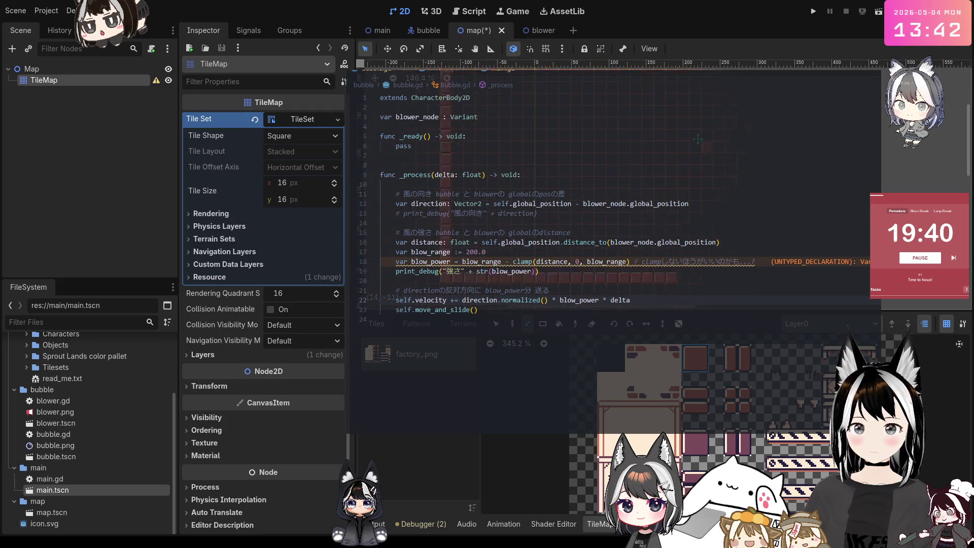
drag(676, 160, 658, 199)
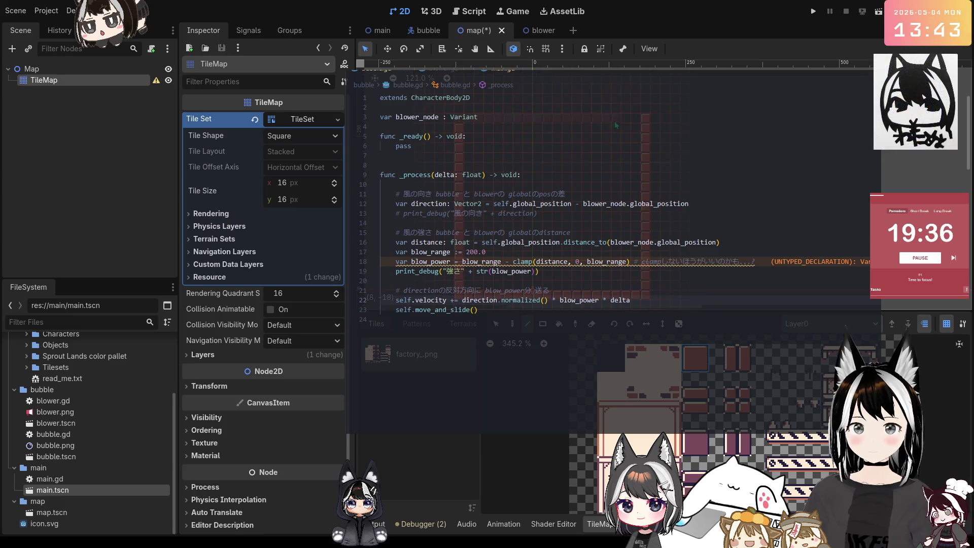
scroll(640, 133, up, 2)
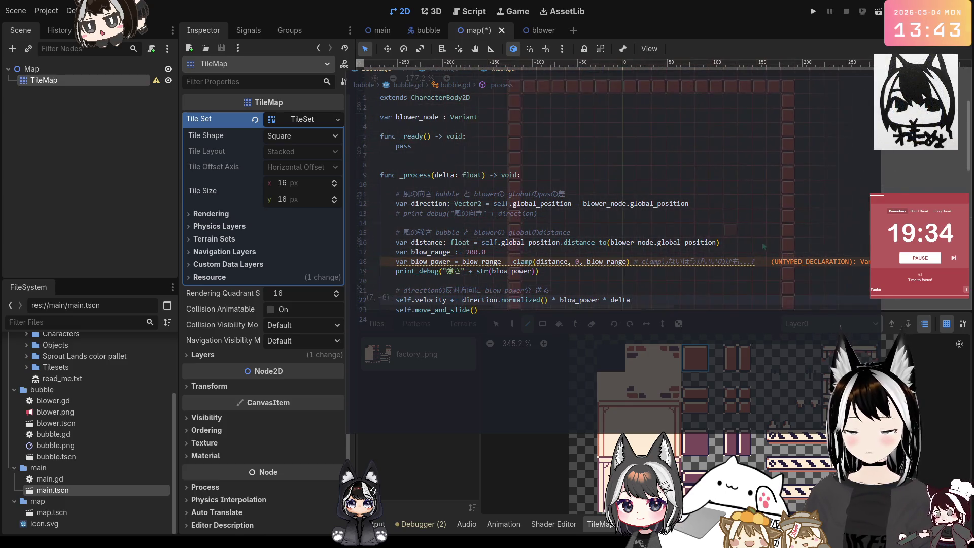
key(ctrl+s)
Step: Select the TileMap node and expand its Tile Set's Rendering settings
click(111, 189)
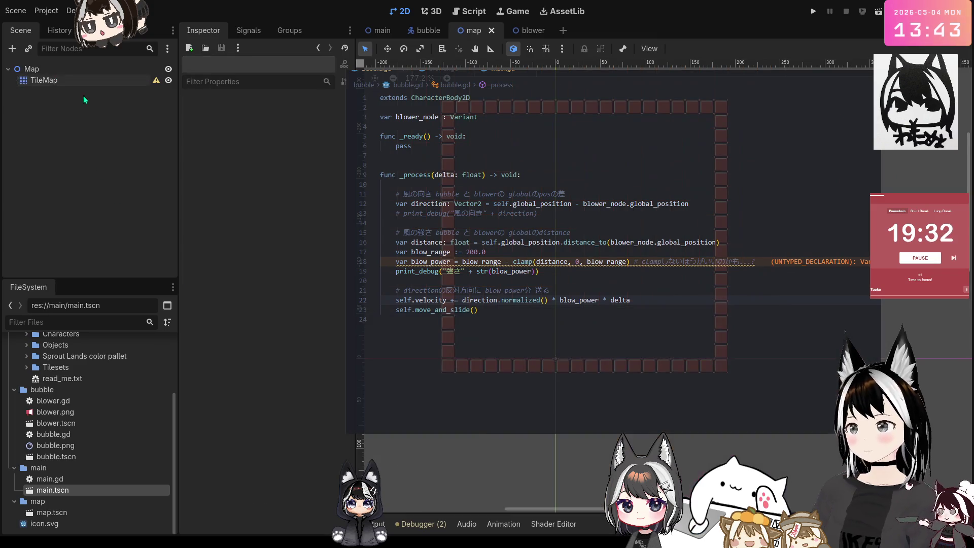
click(123, 81)
mouse_move(153, 83)
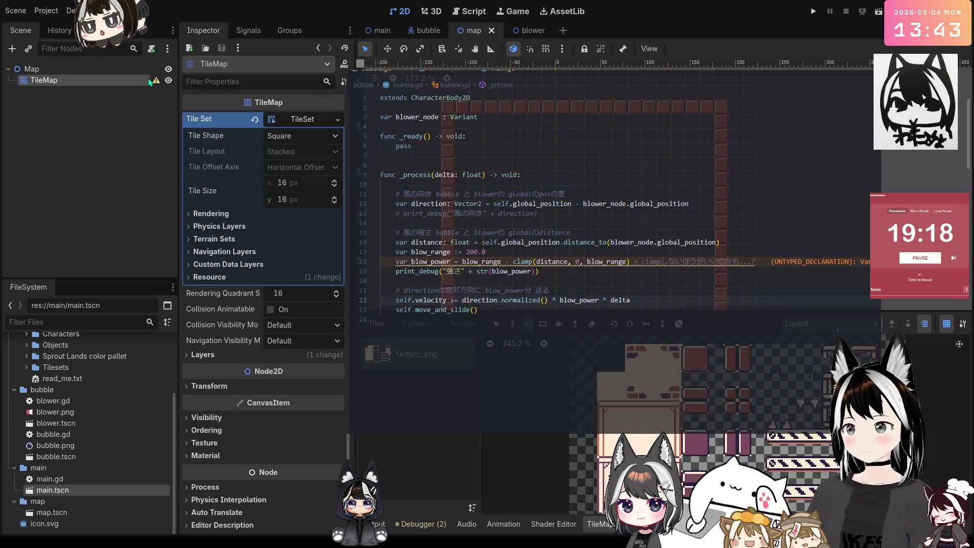
click(225, 217)
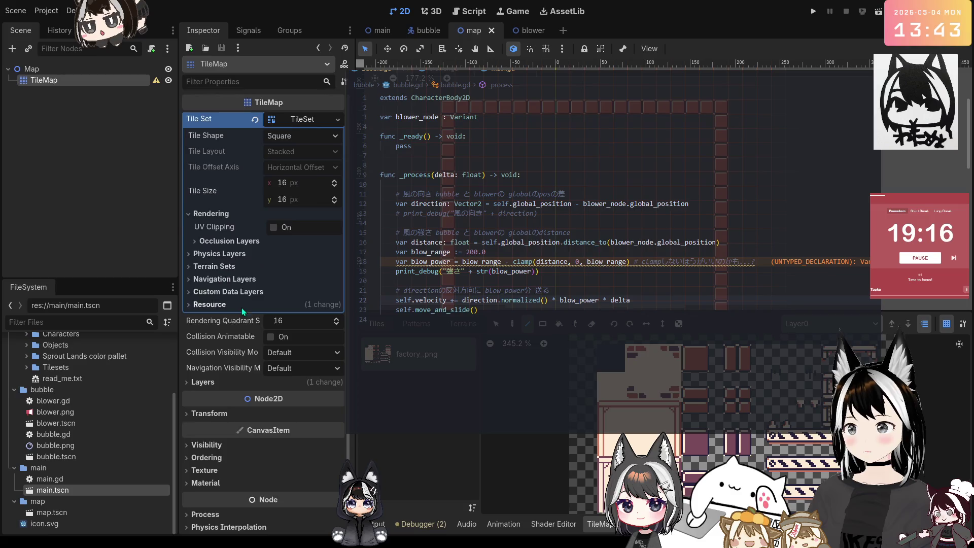
Step: Select three columns of atlas tiles in the TileSet panel and toggle between Select and Paint modes
scroll(264, 304, down, 2)
drag(457, 402, 431, 326)
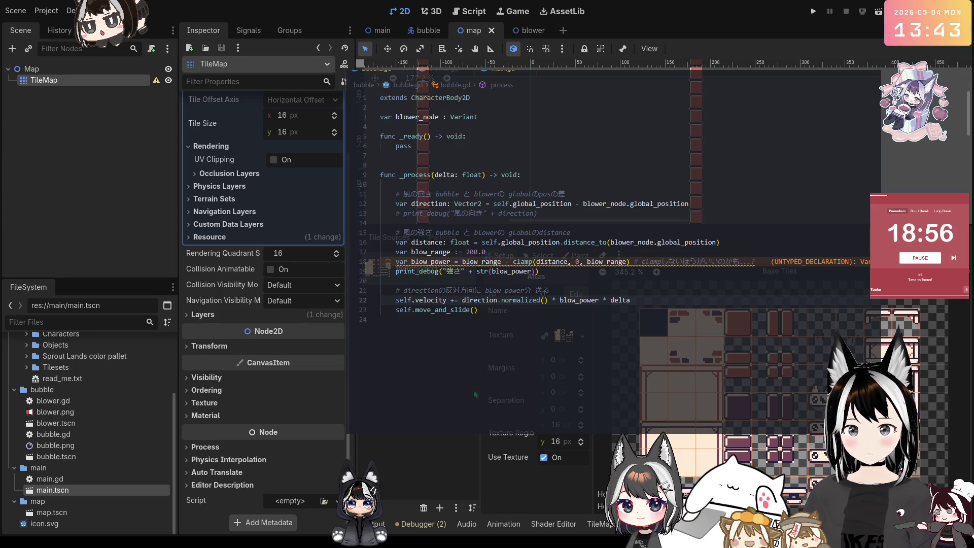
drag(653, 317, 714, 464)
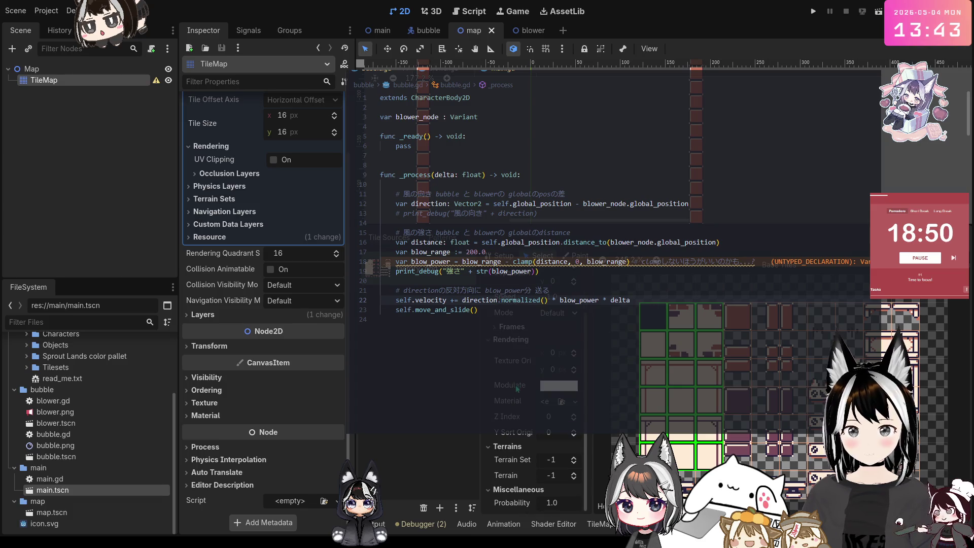
scroll(513, 501, down, 2)
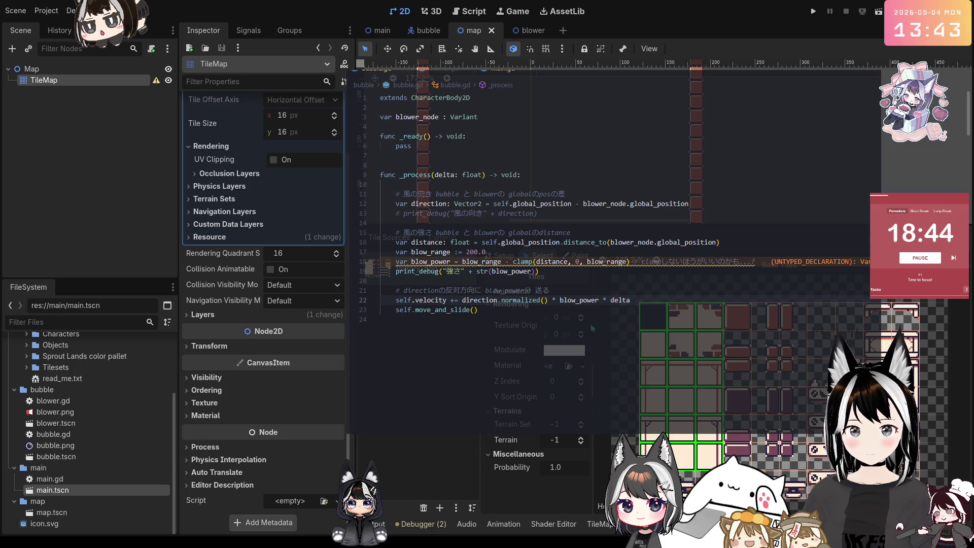
click(580, 255)
click(541, 255)
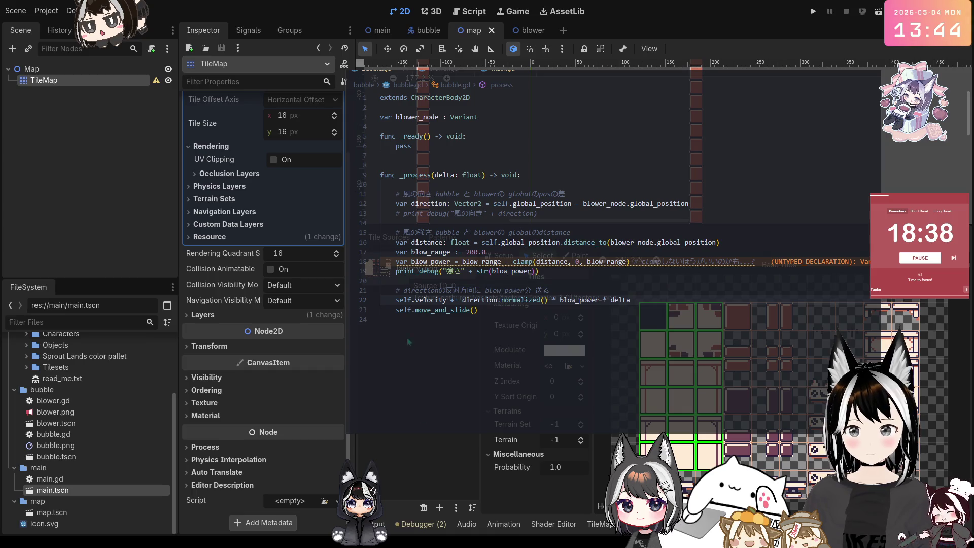
click(440, 507)
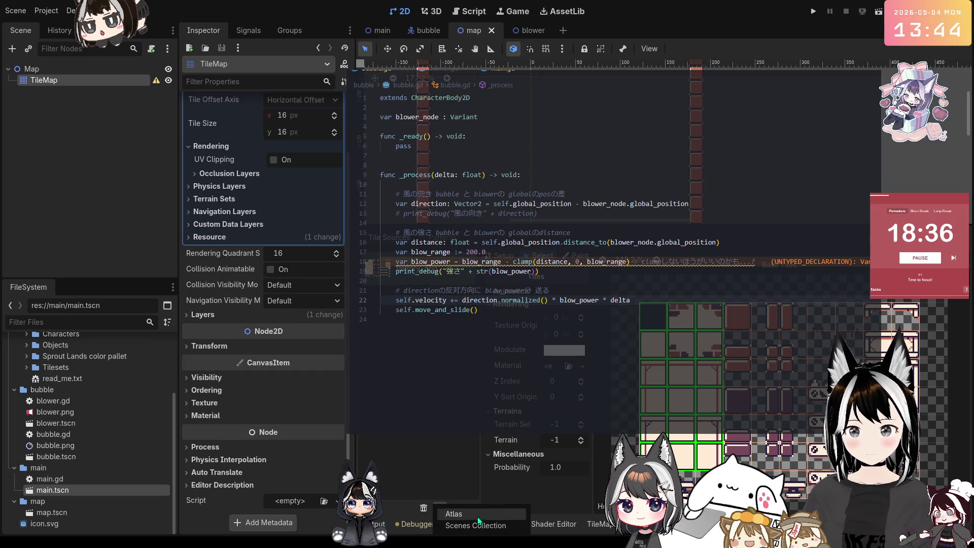
key(Escape)
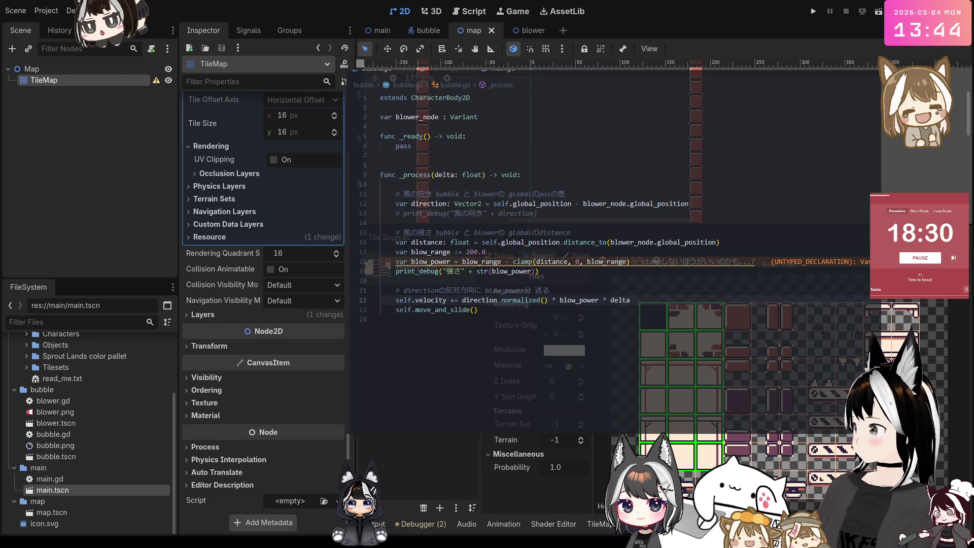
Step: Keep the tile shape Square, expand the tile set's layer sections, and open TileMap's deprecation warning
click(73, 83)
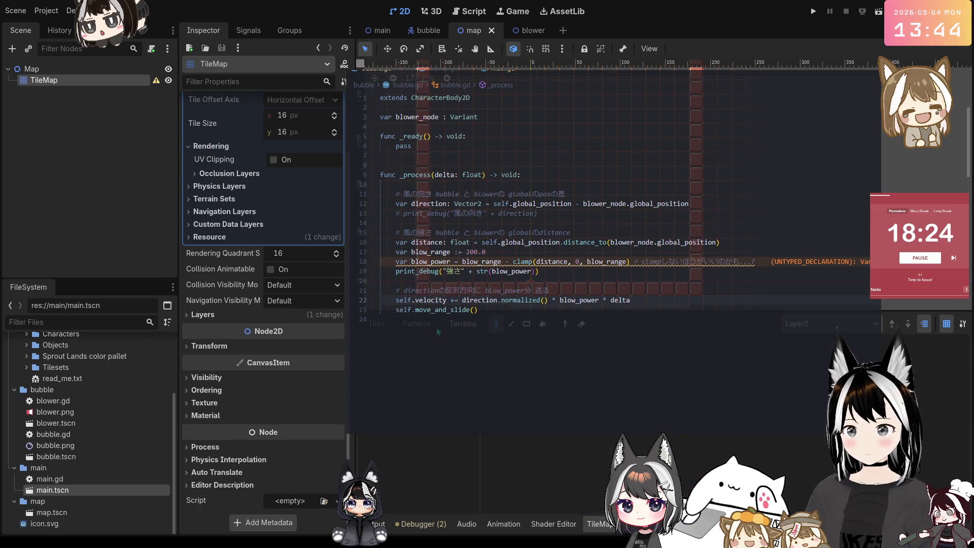
scroll(247, 156, up, 3)
click(282, 136)
click(307, 144)
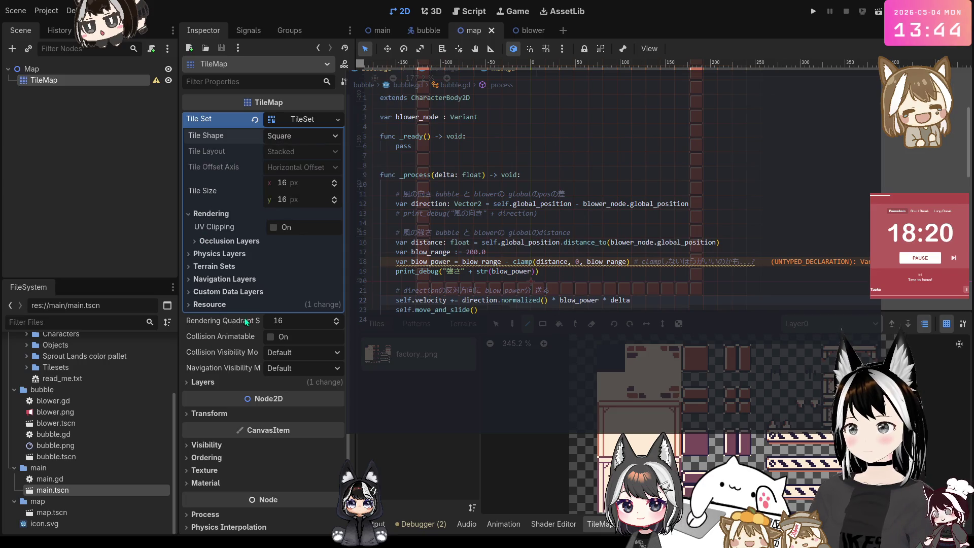
click(214, 304)
click(216, 291)
click(218, 279)
click(222, 266)
click(219, 253)
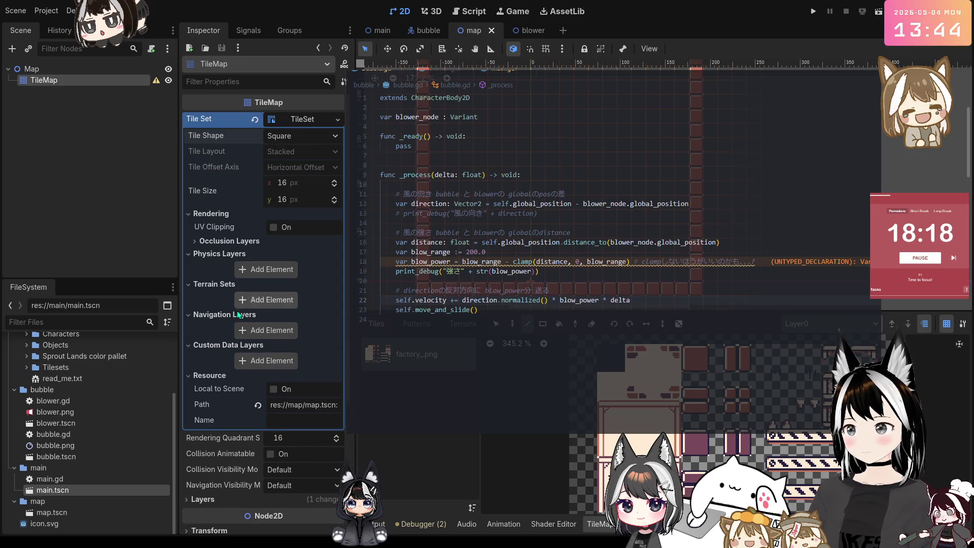
click(152, 107)
click(156, 80)
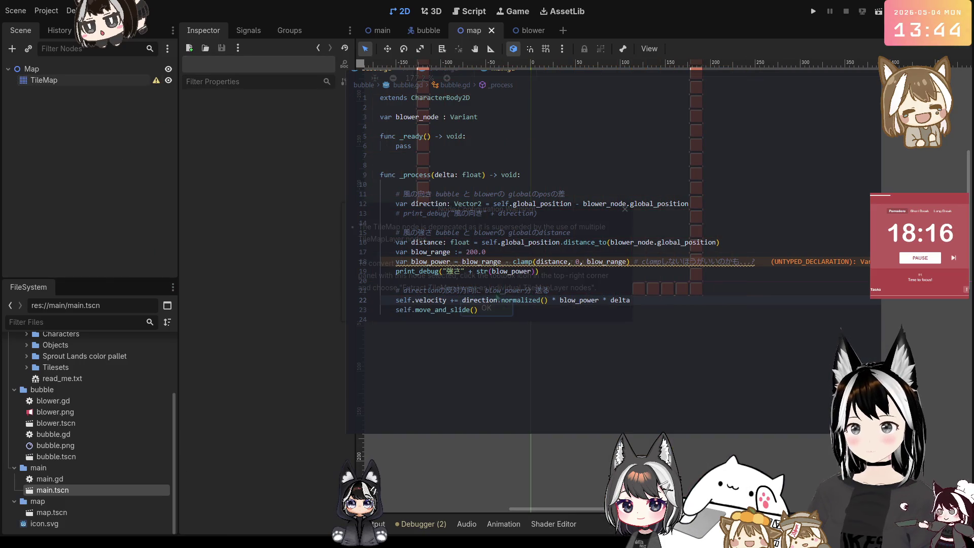
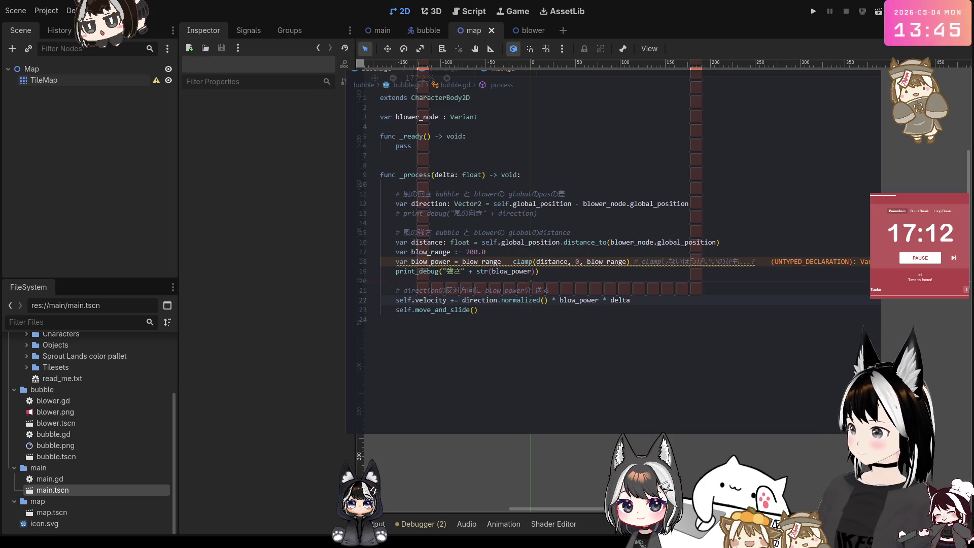
Step: Extract the TileMap's layer into a separate Layer0 TileMapLayer child node
click(63, 82)
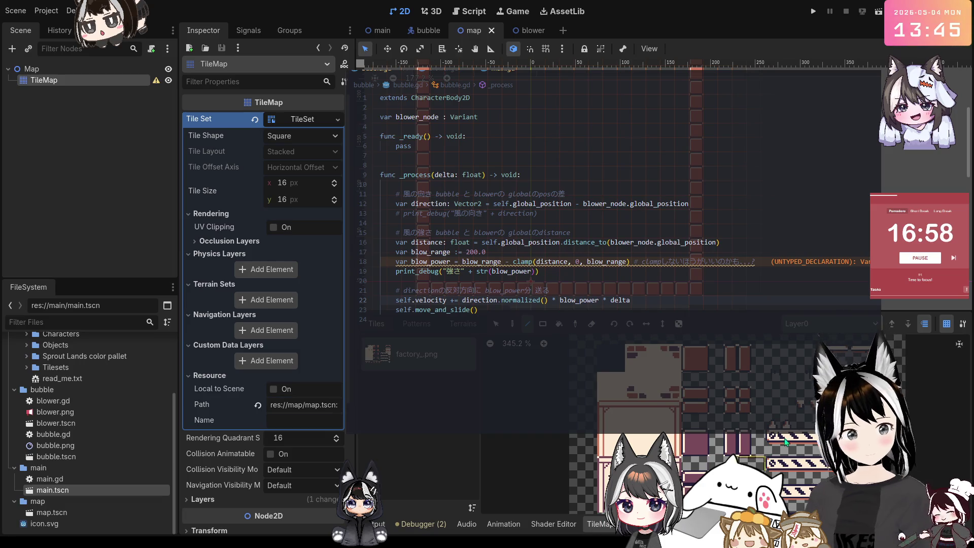
click(962, 324)
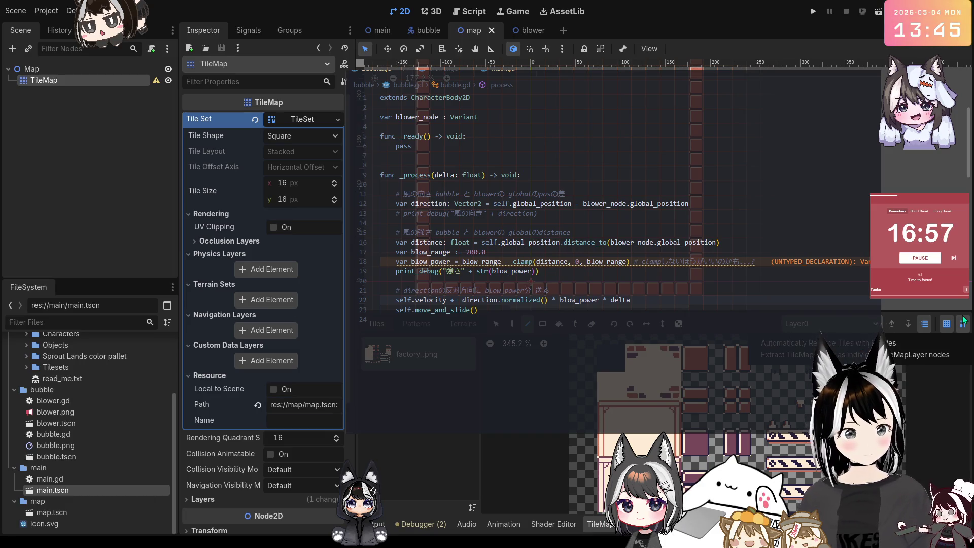
click(930, 361)
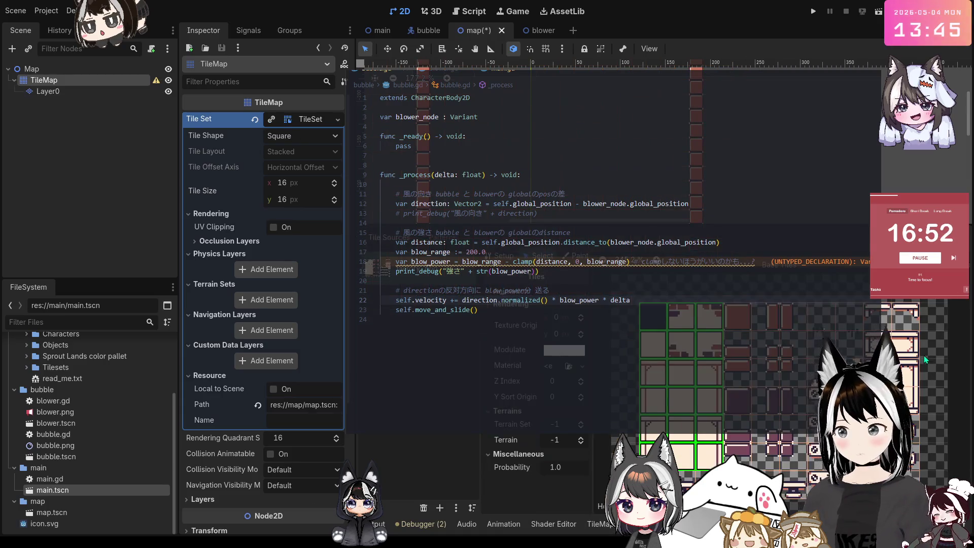
Step: Inspect Layer0 and TileMap properties and read the TileMap's configuration warning
click(60, 92)
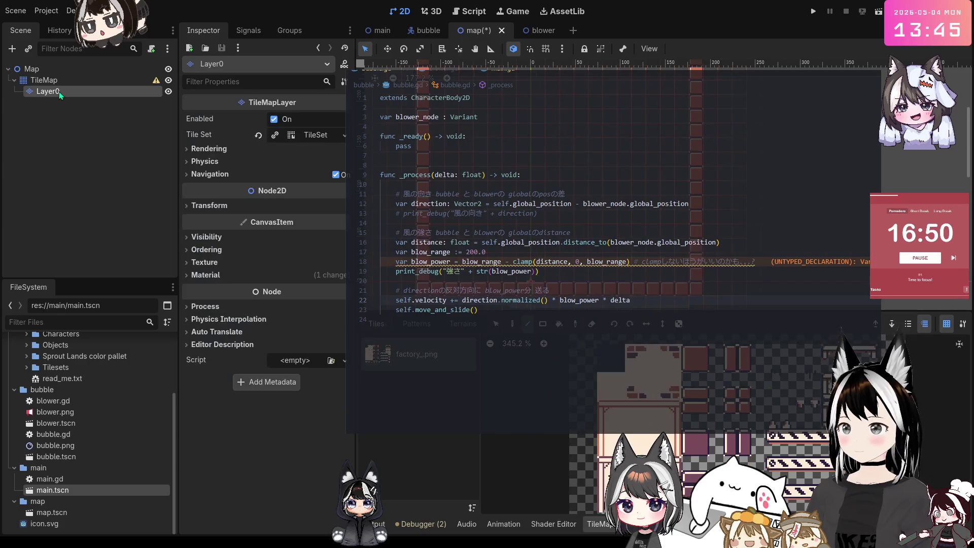
click(50, 80)
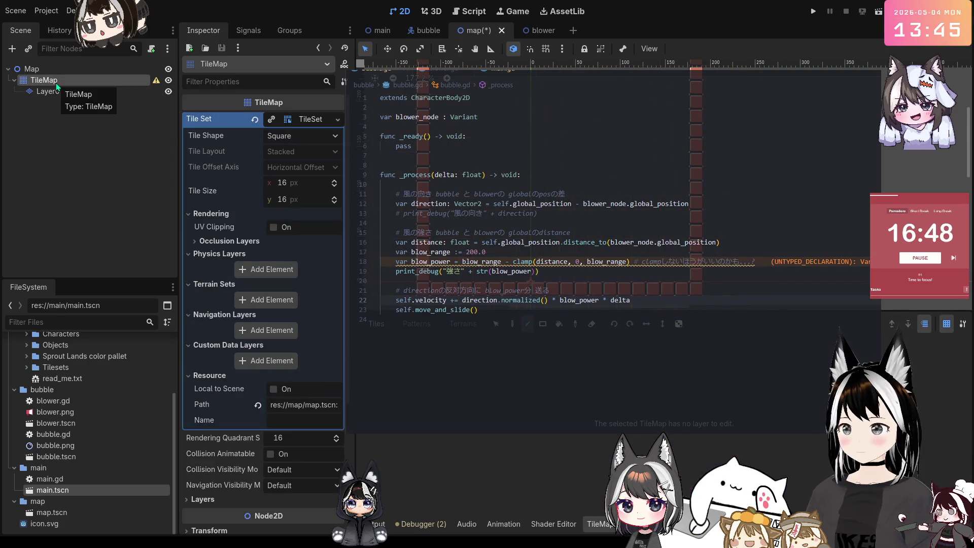
click(155, 85)
click(76, 91)
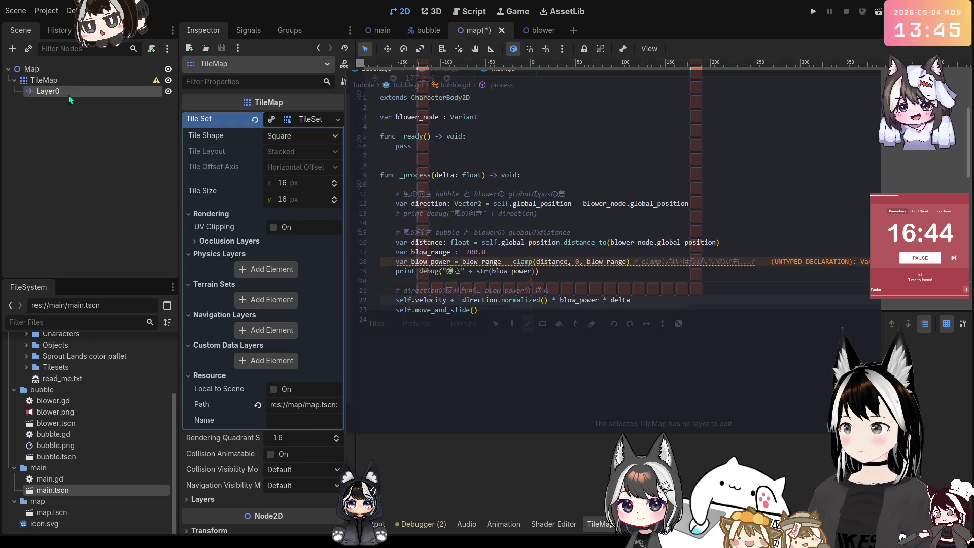
scroll(653, 204, down, 1)
scroll(653, 203, down, 3)
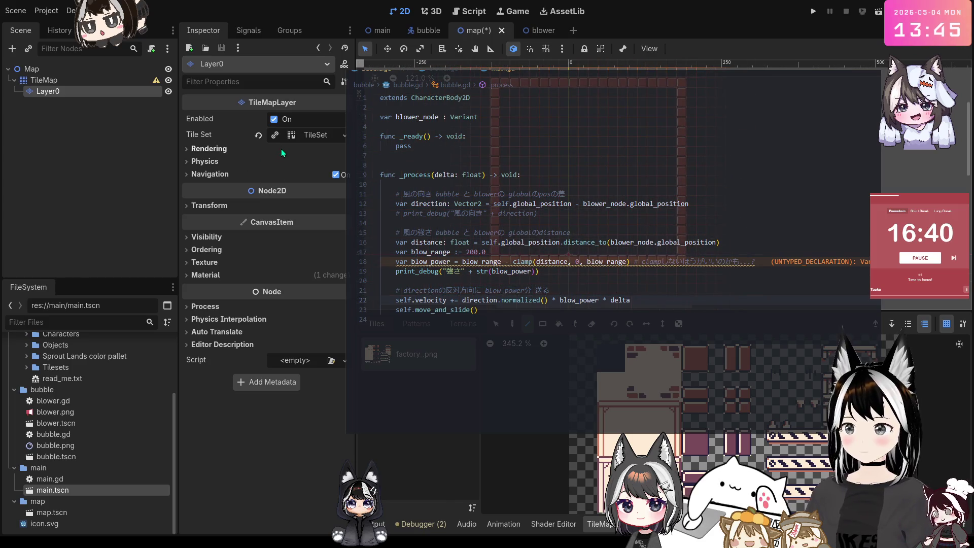
Step: Expand and collapse Layer0's Tile Set resource to review its 16 × 16 px tiles
click(331, 134)
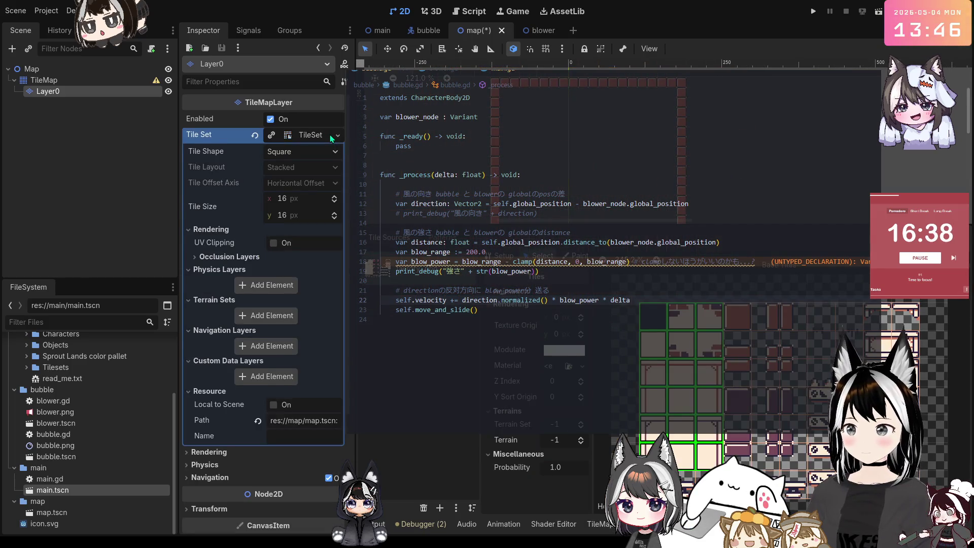
click(331, 135)
click(208, 149)
click(208, 149)
Step: Reselect Layer0 to show its tile painting panel and save the map scene
click(81, 81)
click(86, 92)
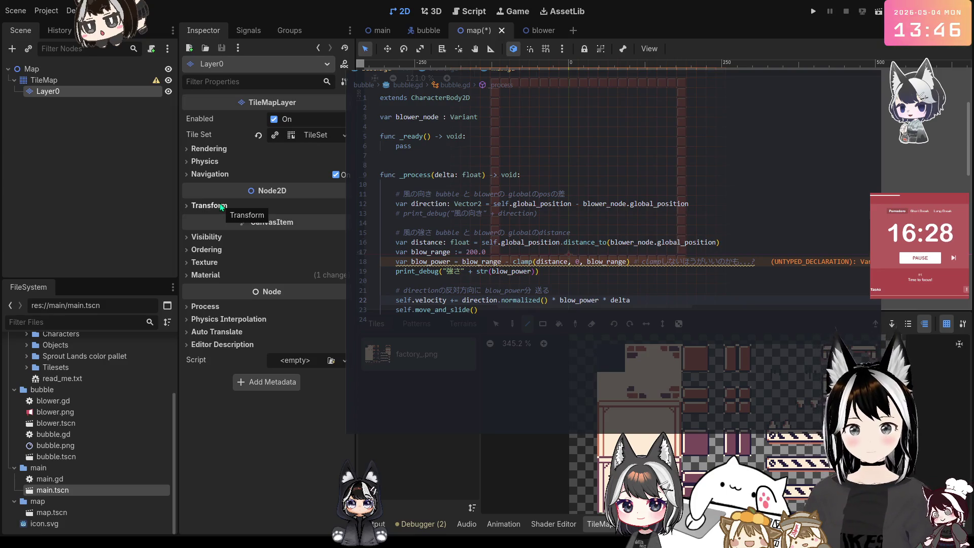
key(ctrl+s)
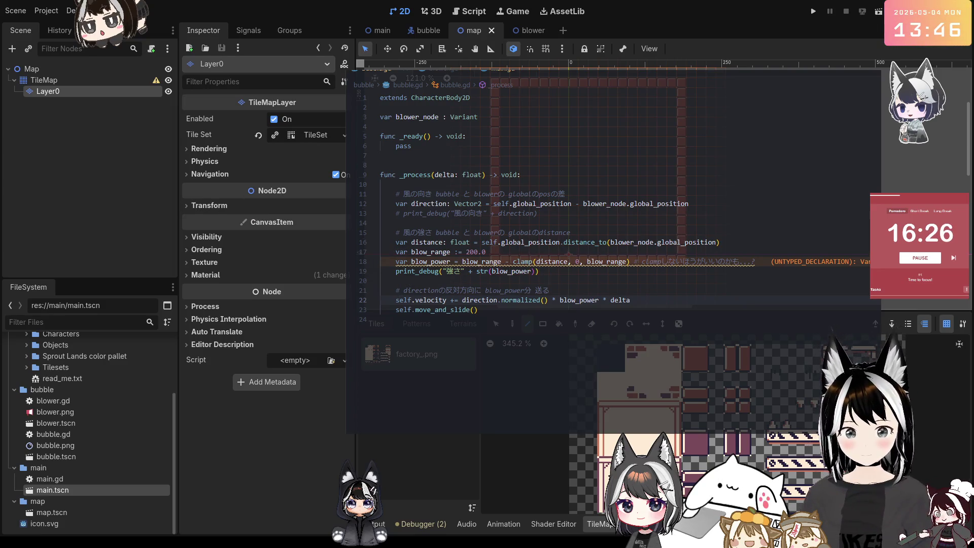
click(611, 528)
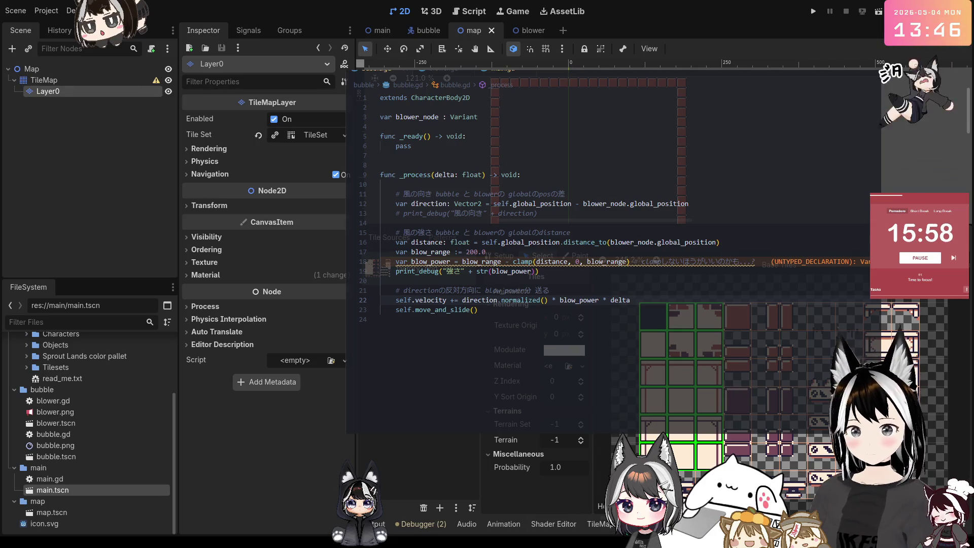
click(611, 527)
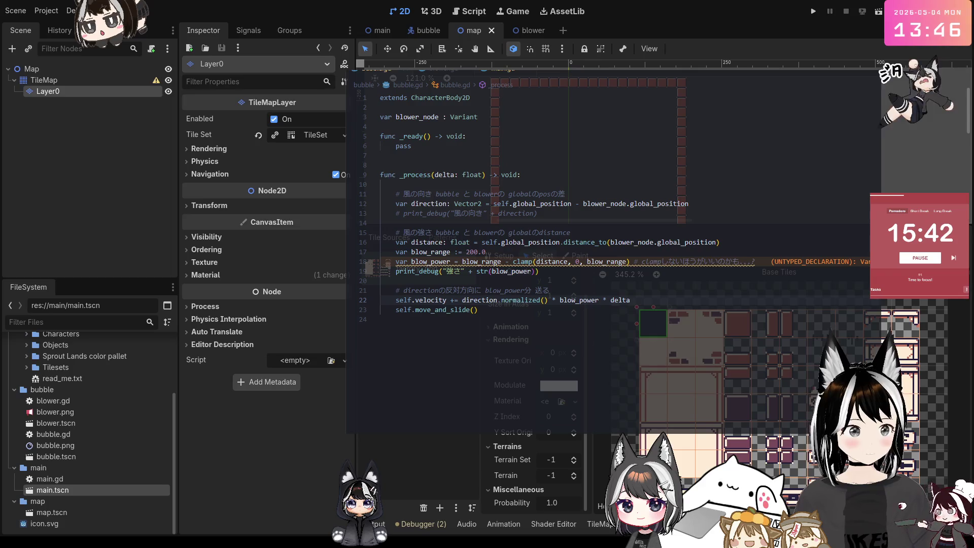
drag(910, 301, 866, 292)
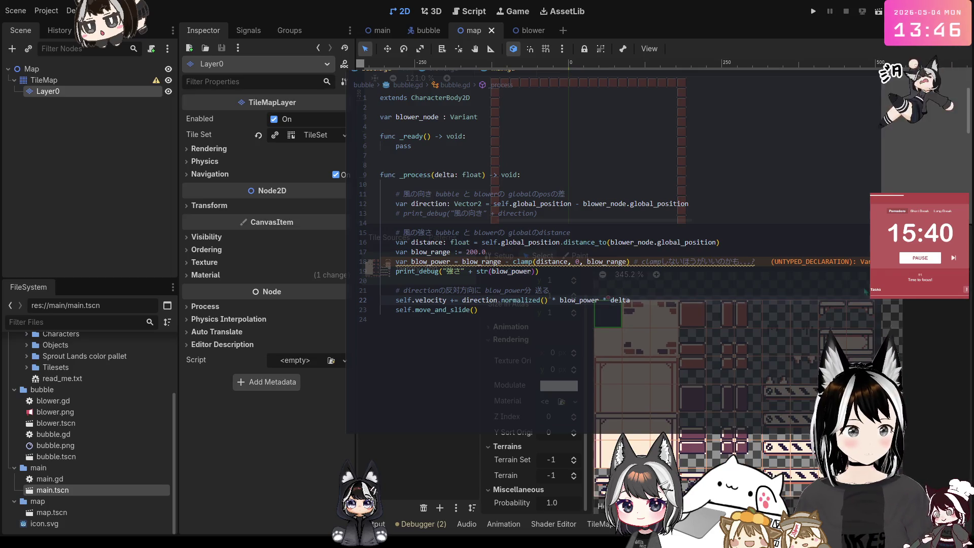
click(636, 315)
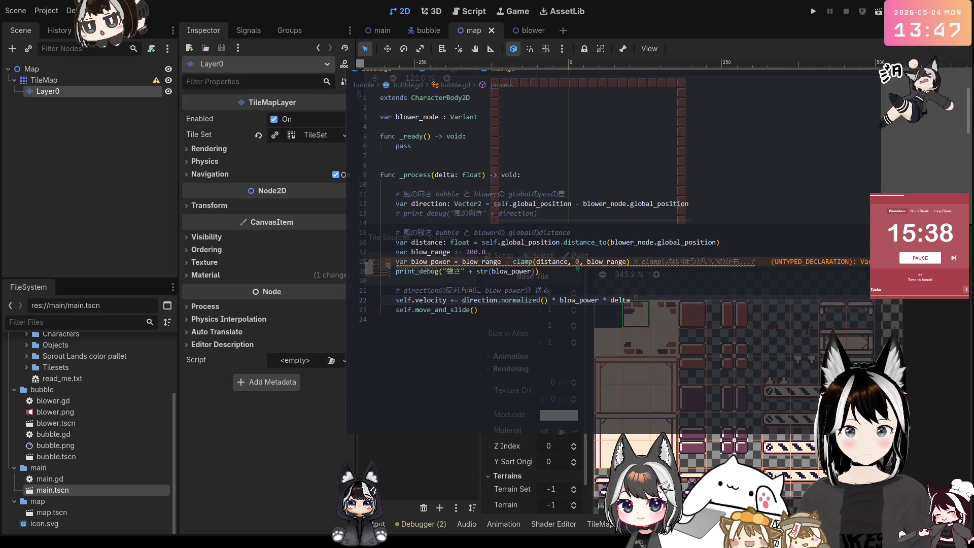
click(609, 314)
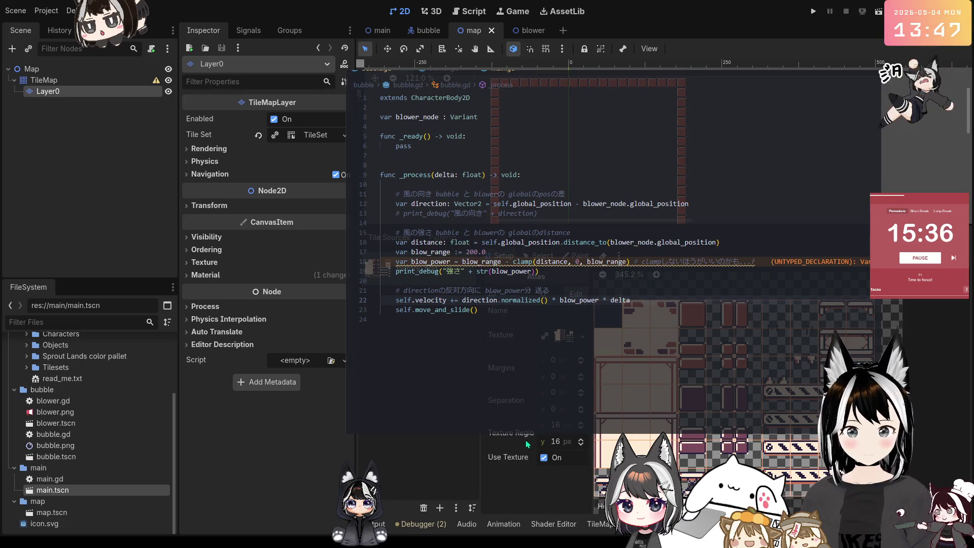
click(636, 314)
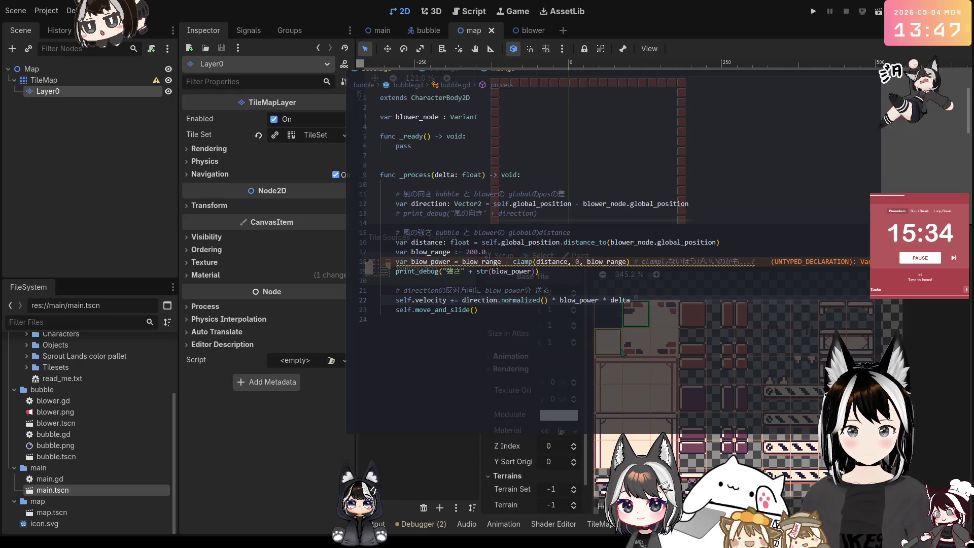
click(628, 346)
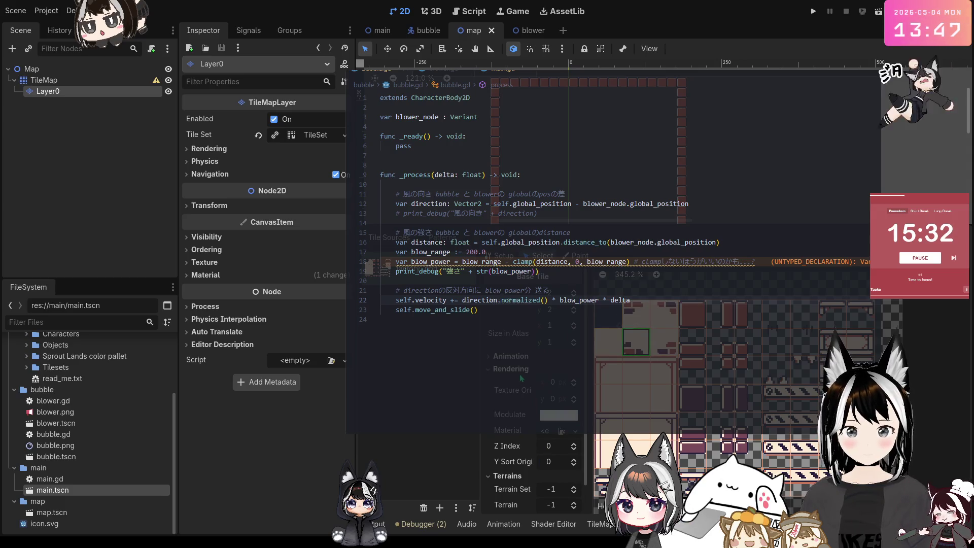
click(511, 356)
scroll(515, 391, down, 2)
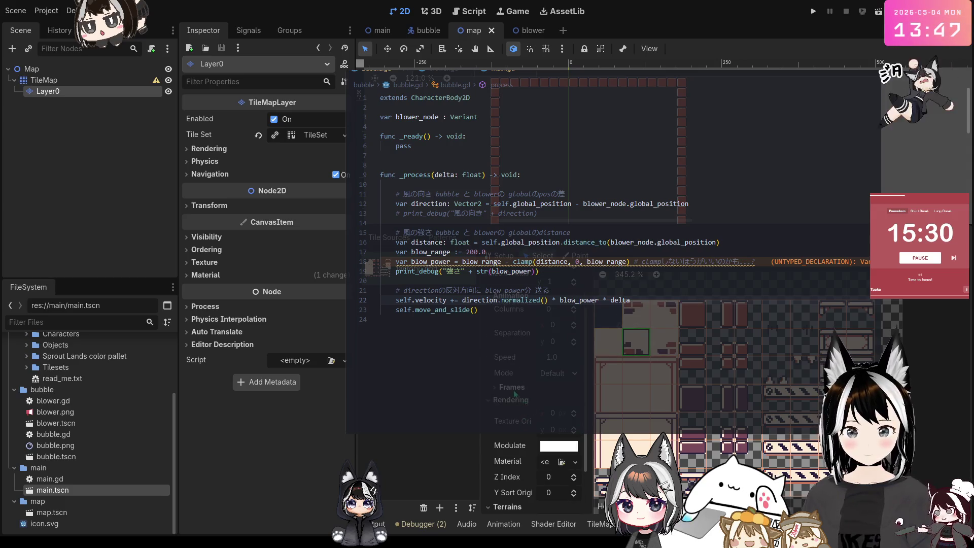
click(512, 387)
scroll(527, 411, down, 3)
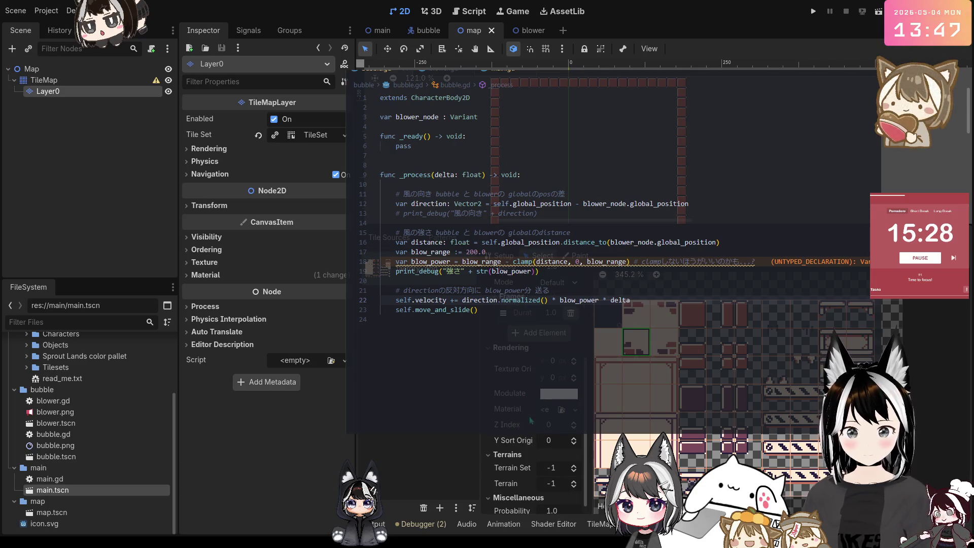
scroll(519, 438, down, 1)
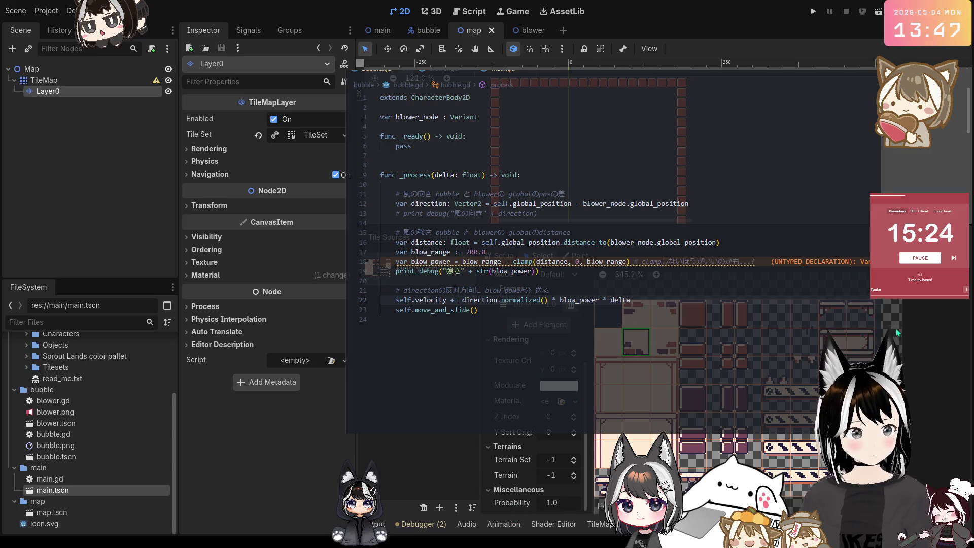
click(577, 255)
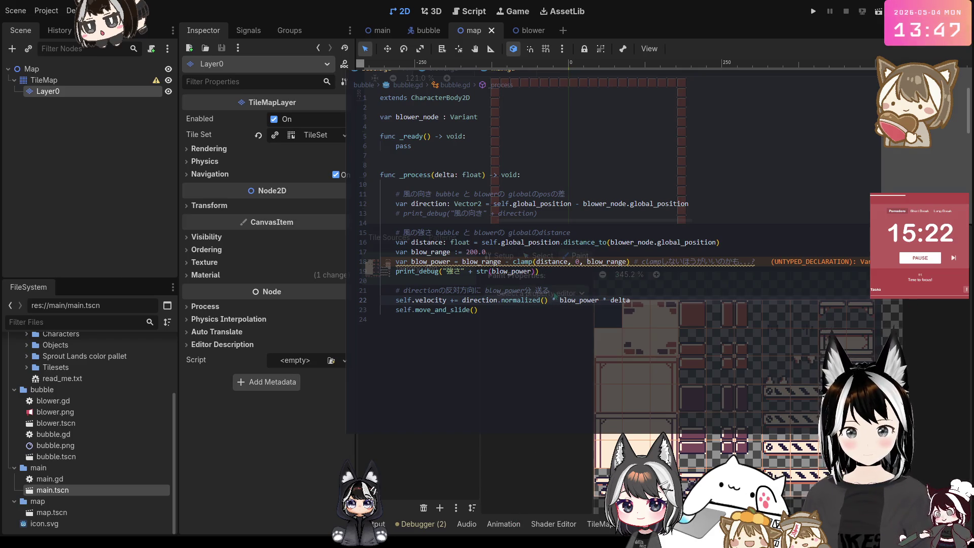
click(554, 294)
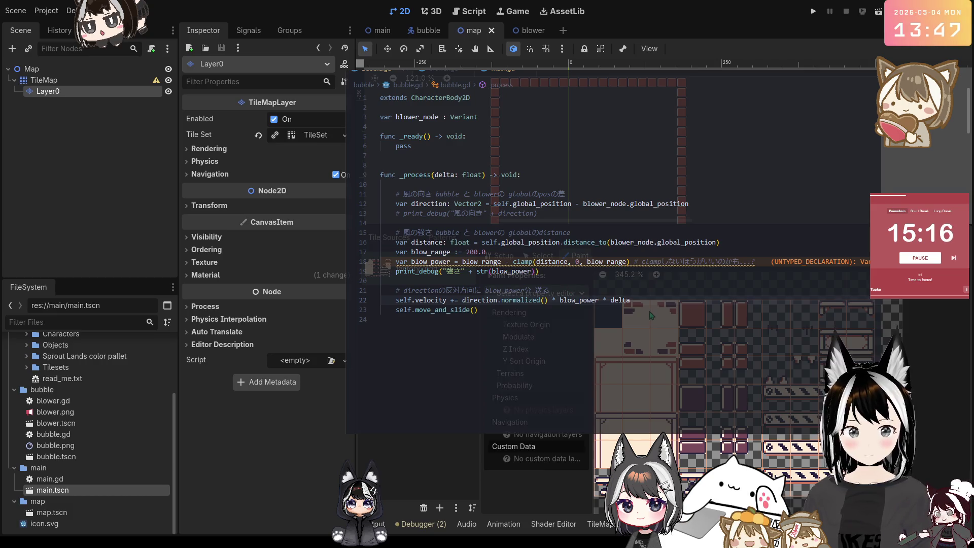
click(657, 408)
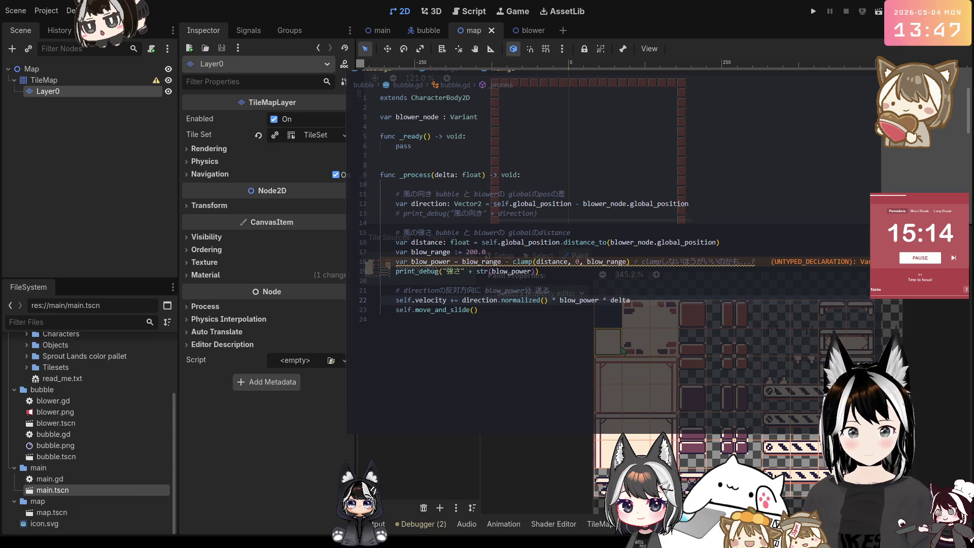
click(635, 313)
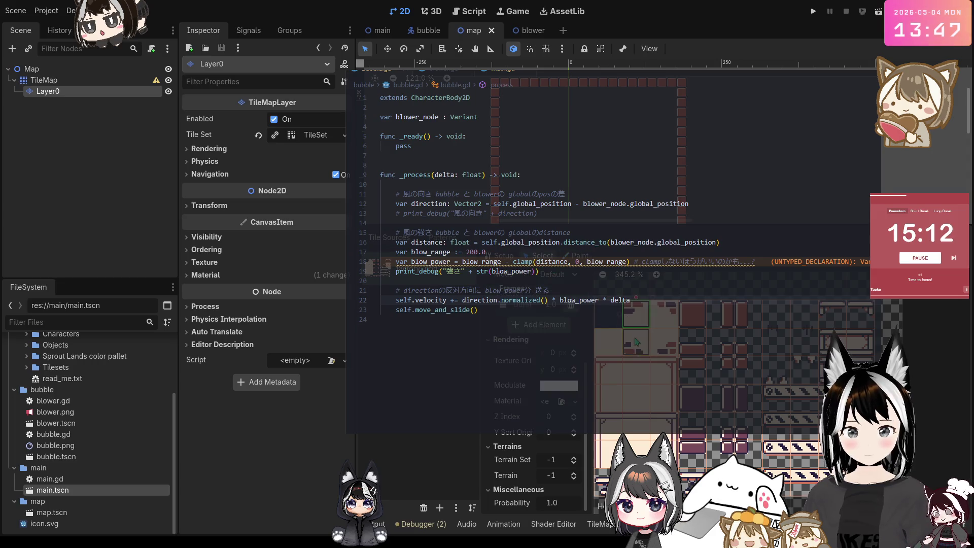
scroll(512, 331, up, 3)
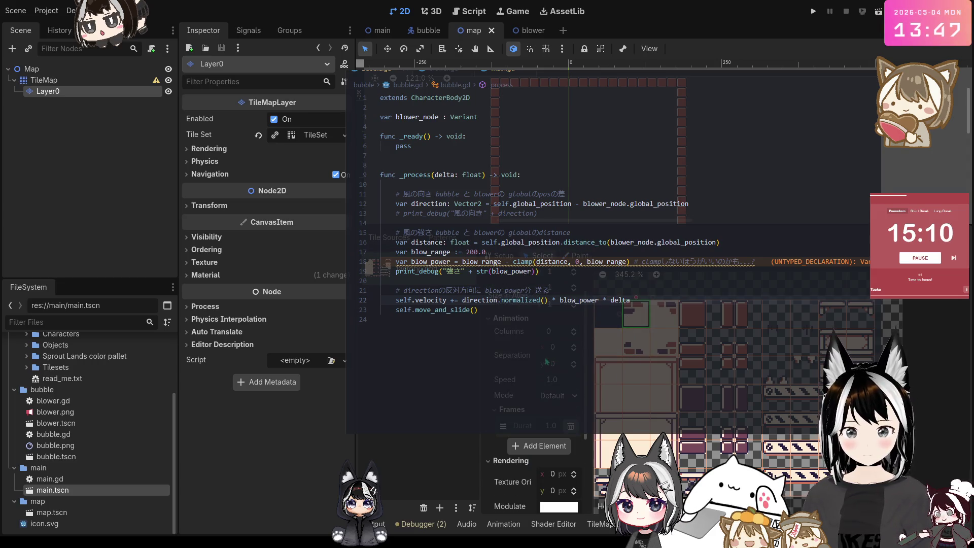
scroll(513, 331, down, 3)
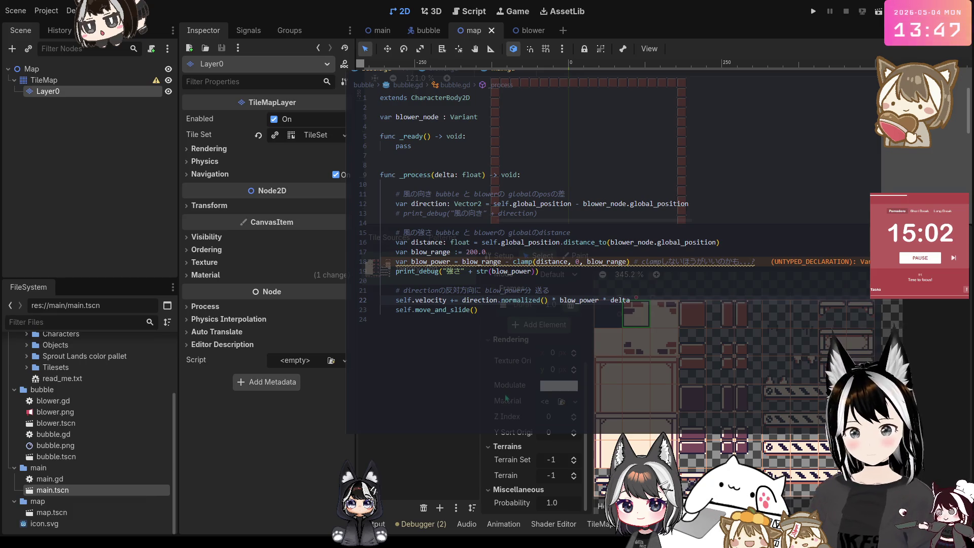
scroll(507, 401, up, 6)
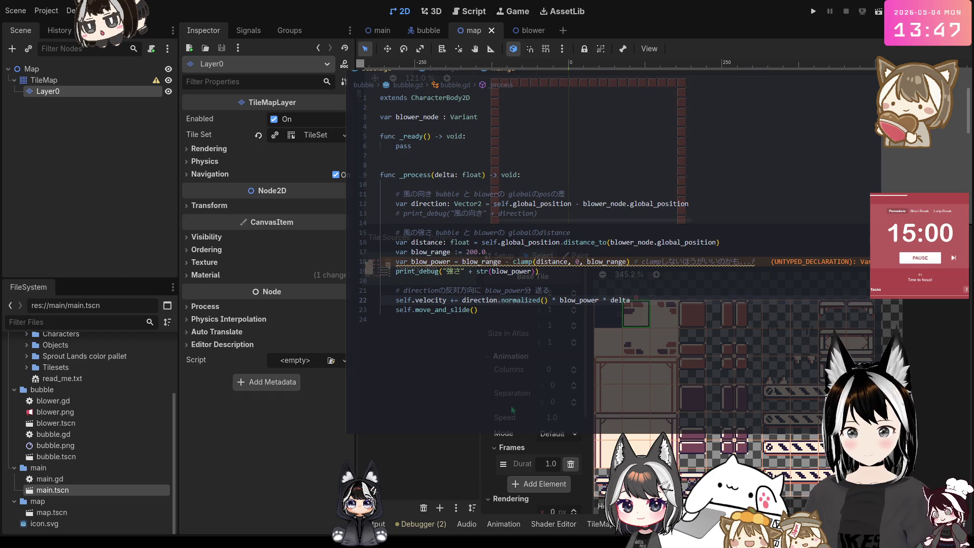
scroll(512, 409, down, 5)
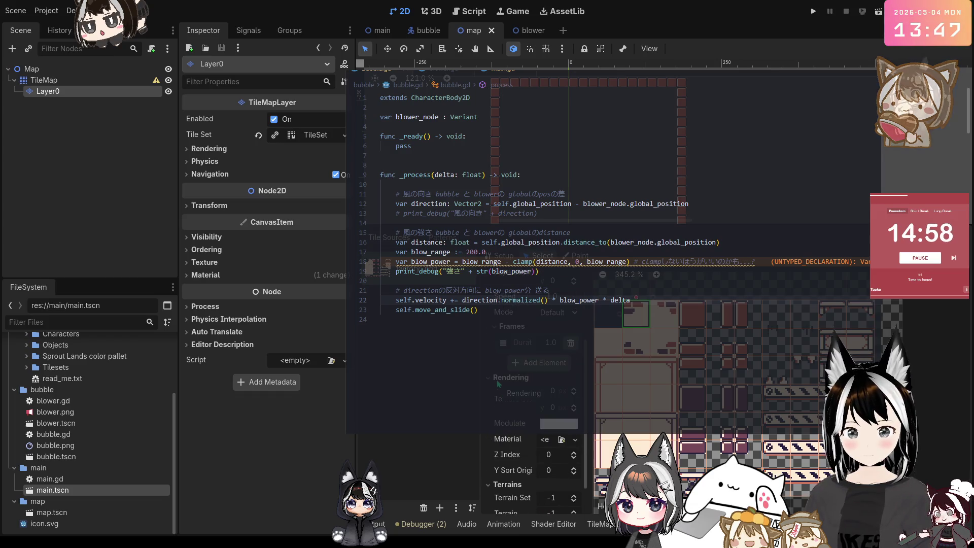
scroll(499, 384, up, 3)
scroll(493, 414, down, 3)
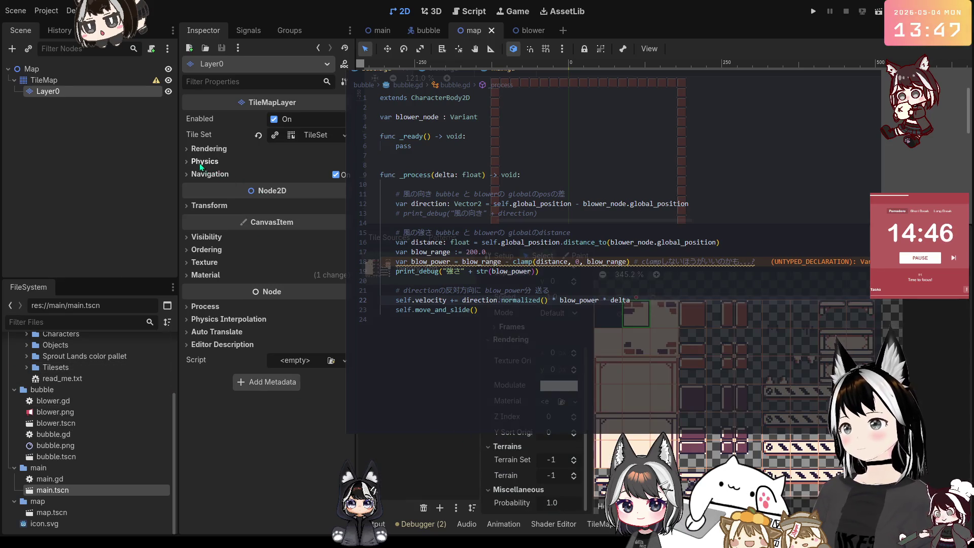
Step: Toggle Layer0's Collision Enabled off and back on, then review its visibility, transform and navigation settings
click(213, 161)
click(277, 175)
click(277, 175)
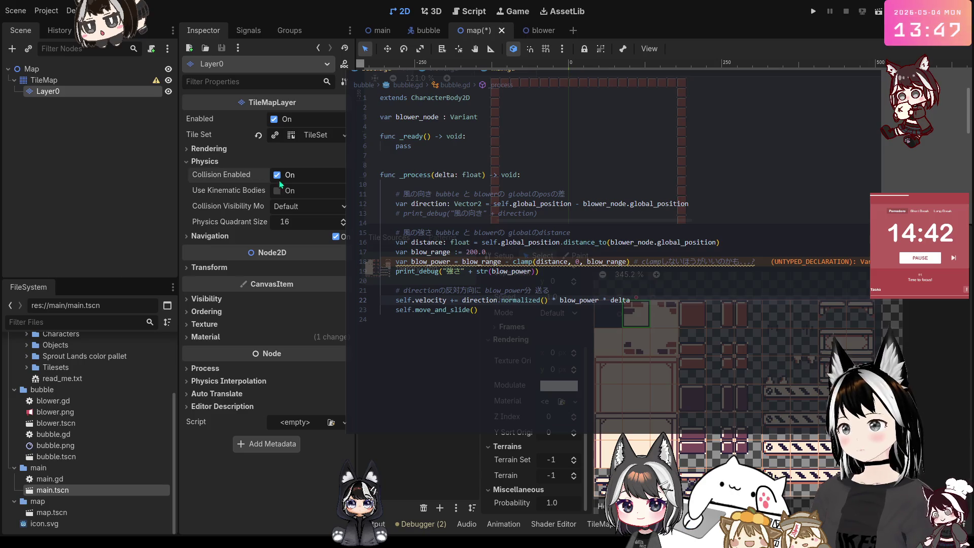
click(211, 299)
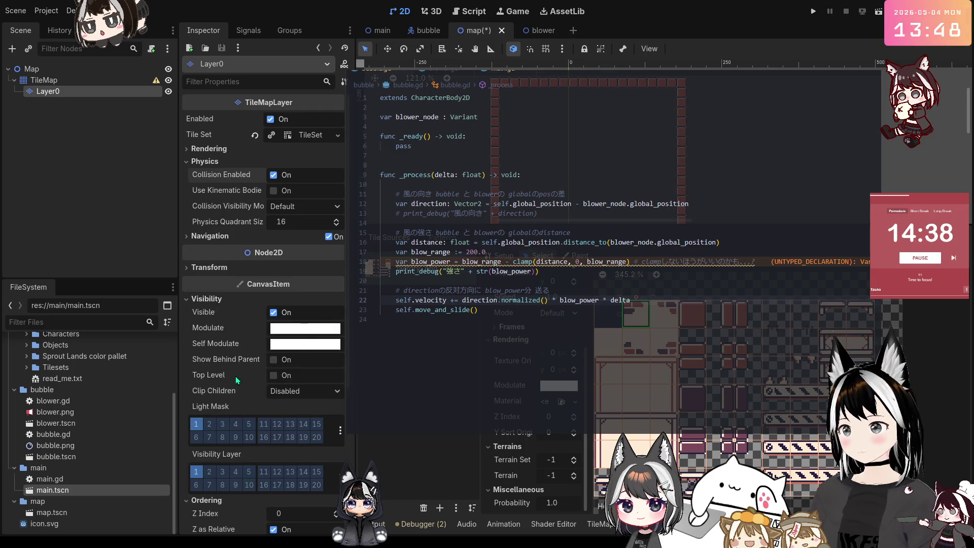
scroll(238, 400, down, 1)
scroll(218, 275, up, 1)
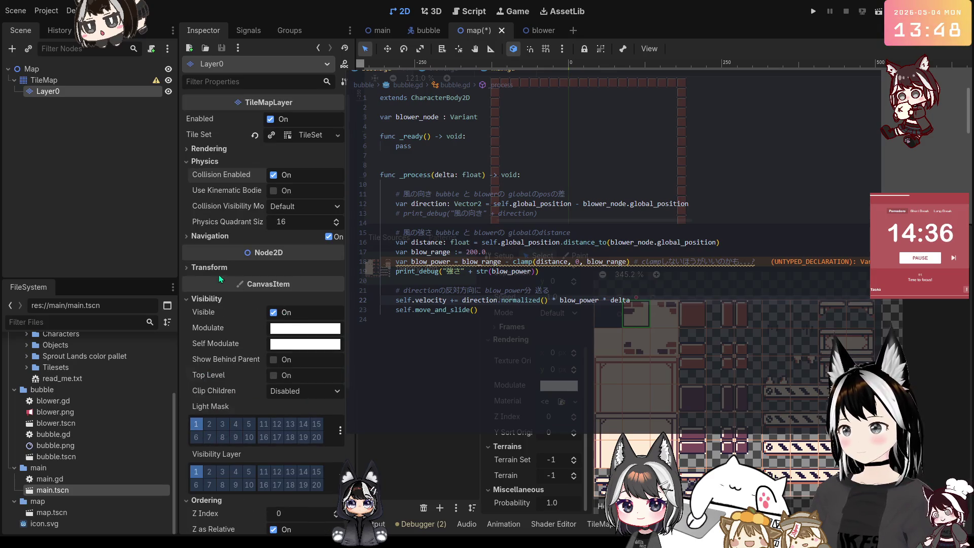
click(202, 269)
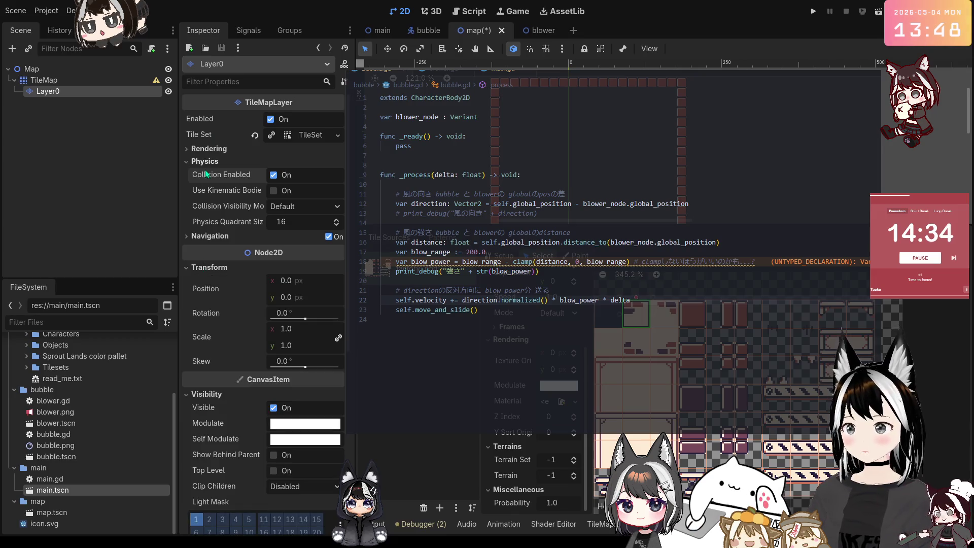
click(210, 236)
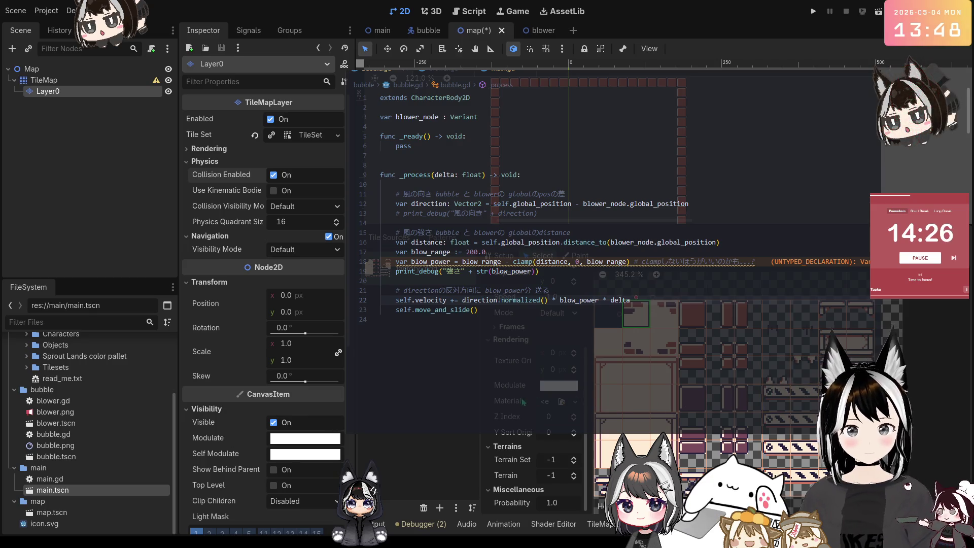
Step: Switch the TileSet panel to Paint Properties and open the paintable property list
scroll(524, 402, up, 4)
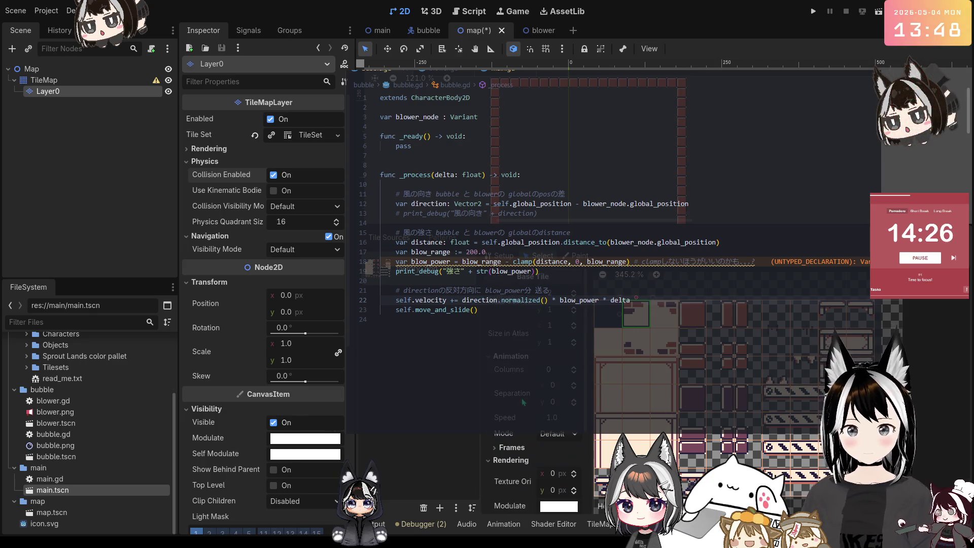
click(501, 357)
click(503, 369)
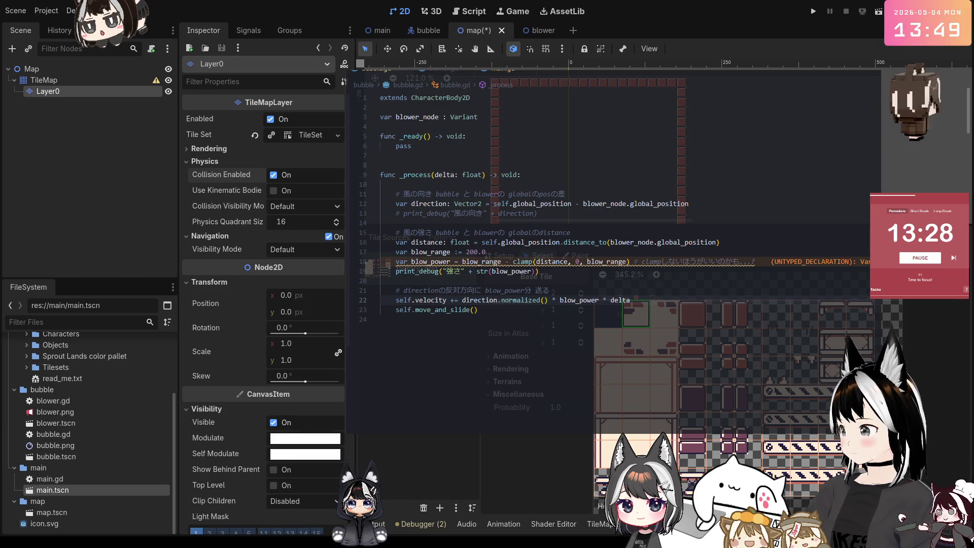
click(570, 260)
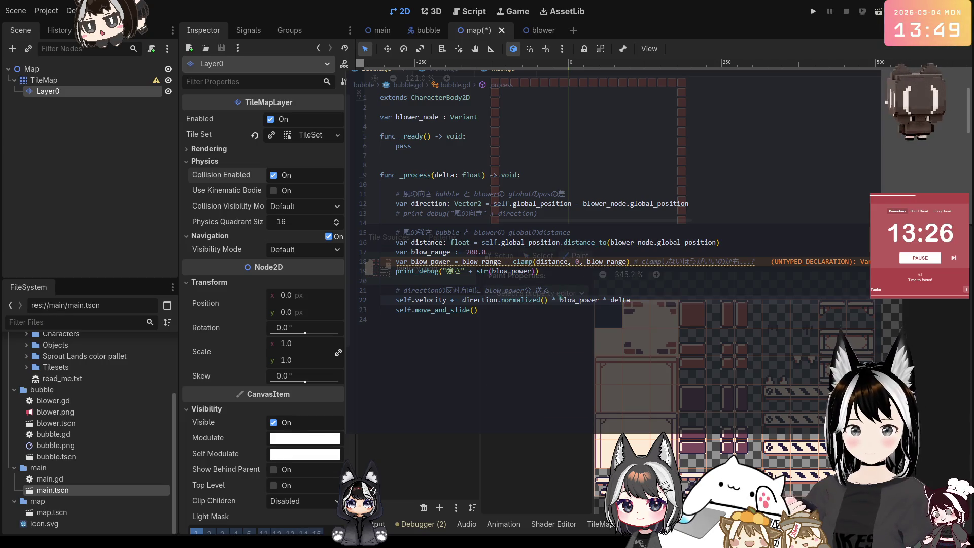
click(540, 293)
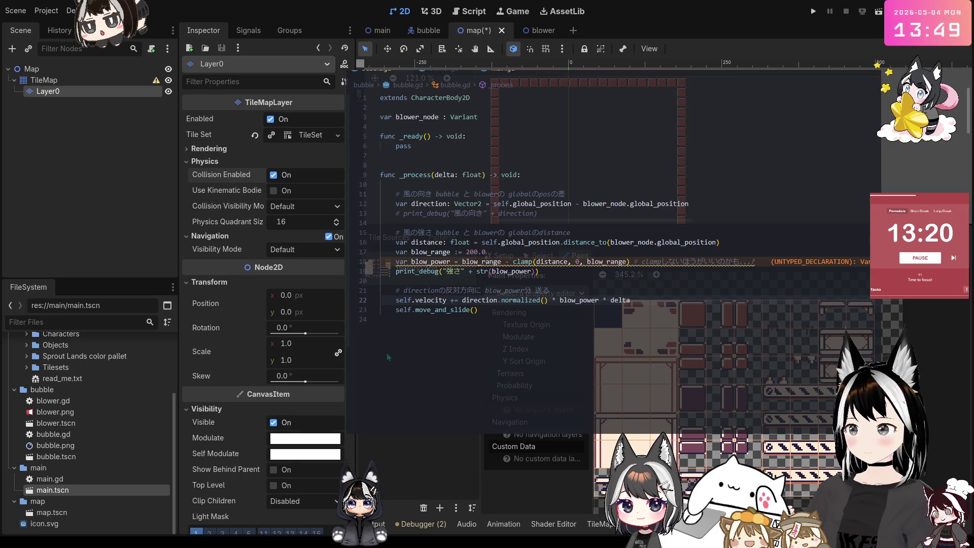
Step: Dismiss the main scene's Load Errors notice, save it, then view the map and blower scenes
click(381, 30)
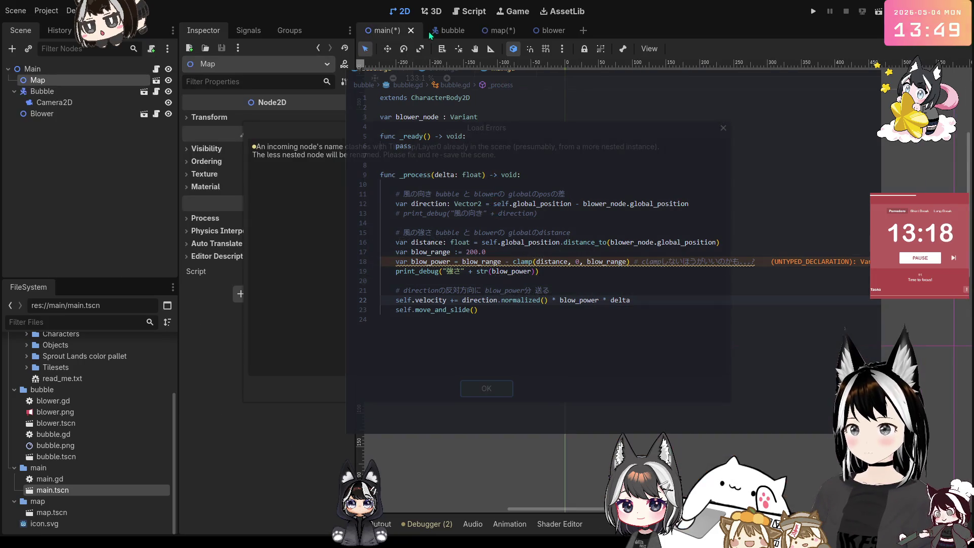
click(495, 394)
key(ctrl+s)
click(497, 34)
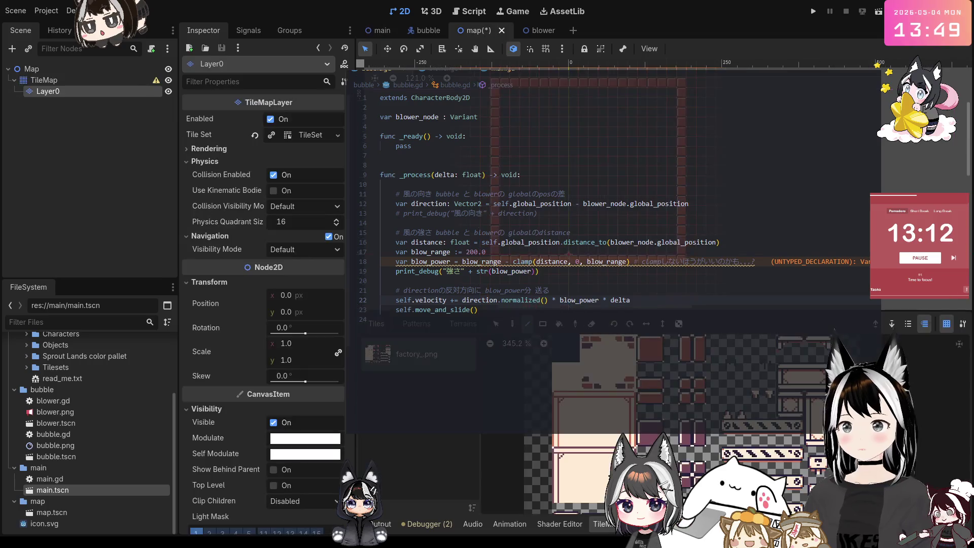
click(429, 30)
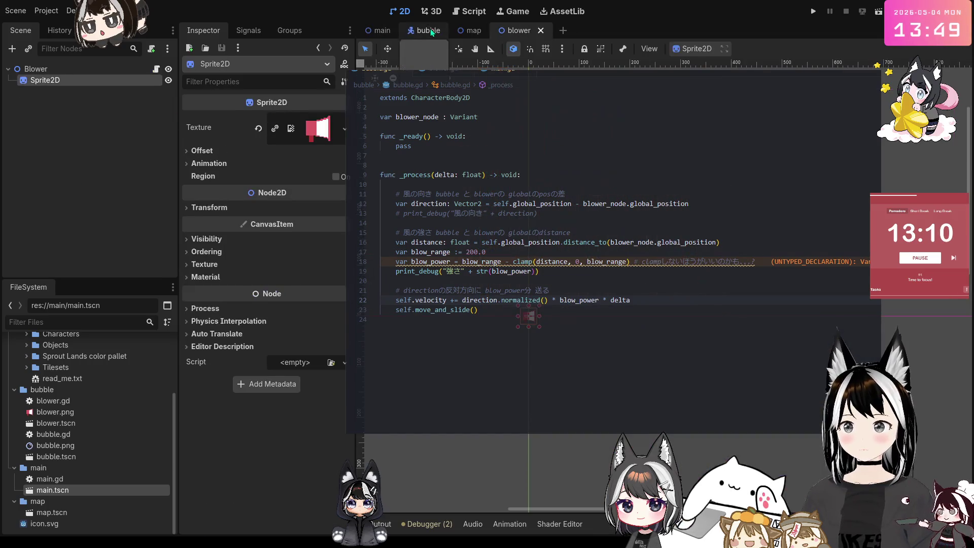
Step: Open the bubble scene and review the Bubble body's floor, platform, margin and disable-mode settings
click(59, 71)
click(74, 92)
click(54, 65)
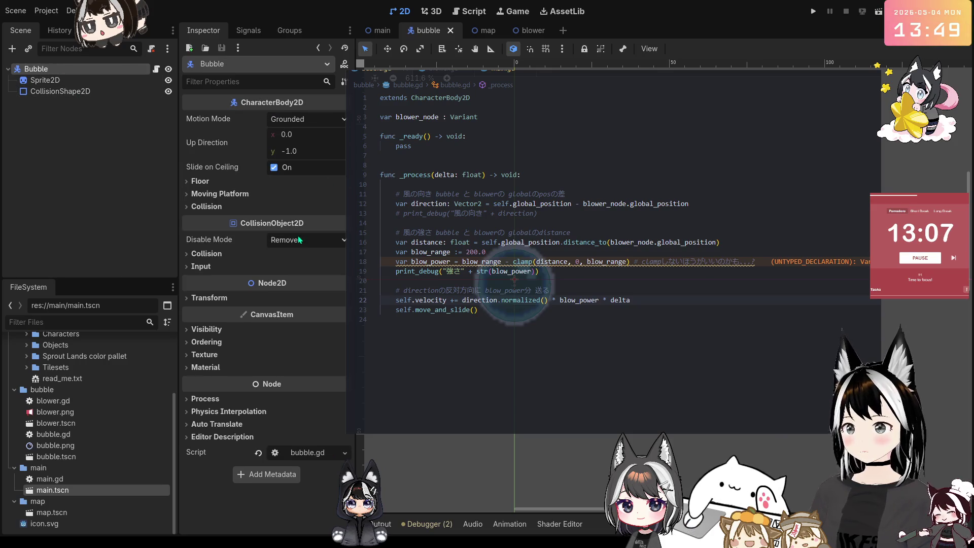
click(203, 193)
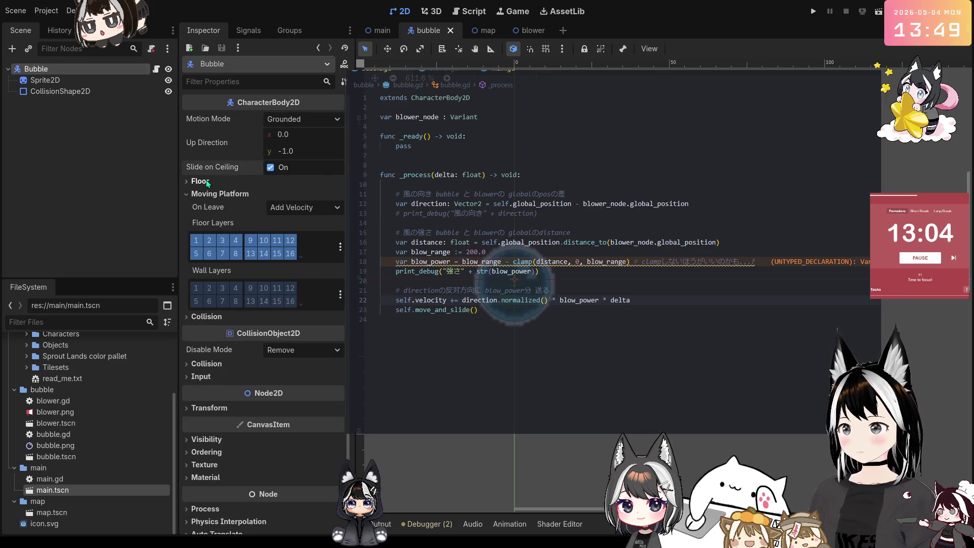
click(201, 181)
click(201, 392)
scroll(263, 267, down, 5)
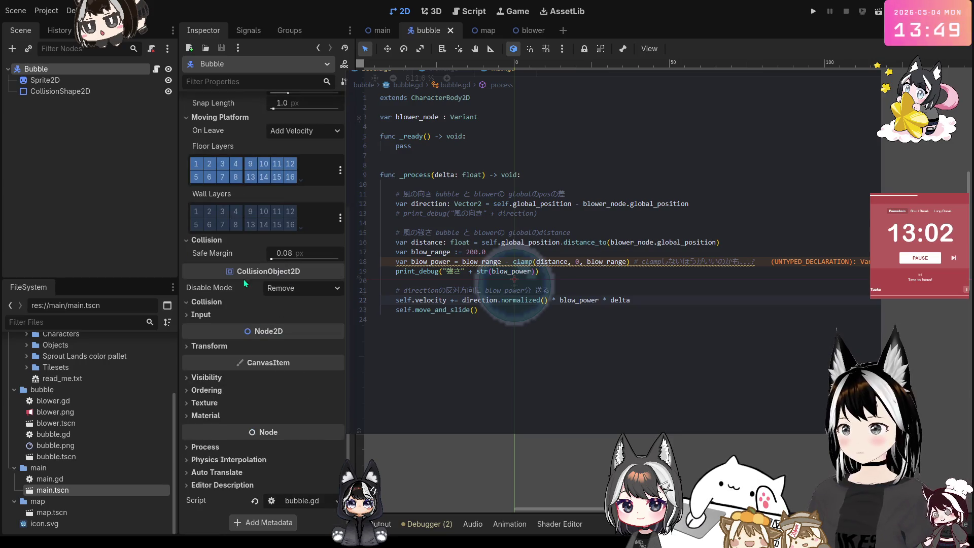
click(297, 288)
click(226, 309)
click(210, 315)
Step: Toggle collision layer 4 on and off, leaving layer and mask on 1, and save
click(196, 302)
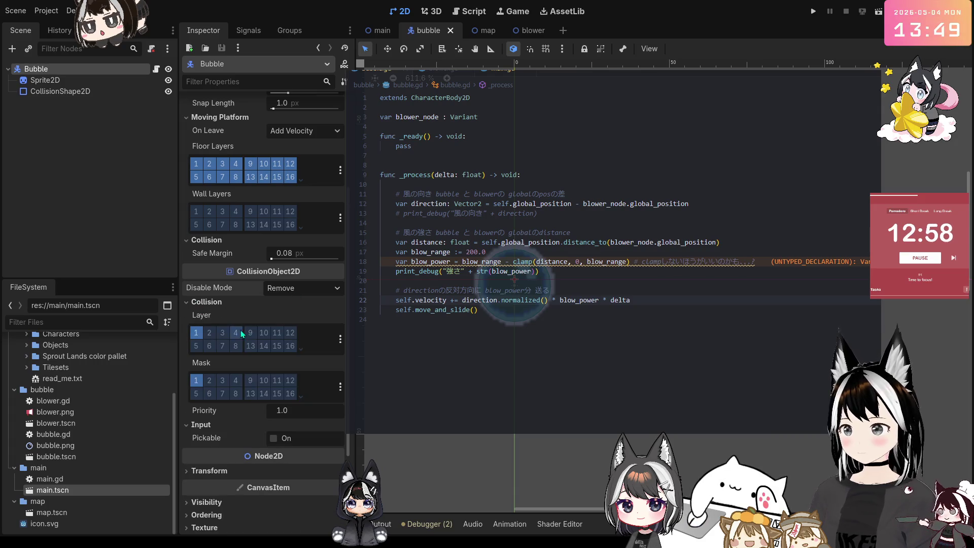
click(236, 332)
click(236, 332)
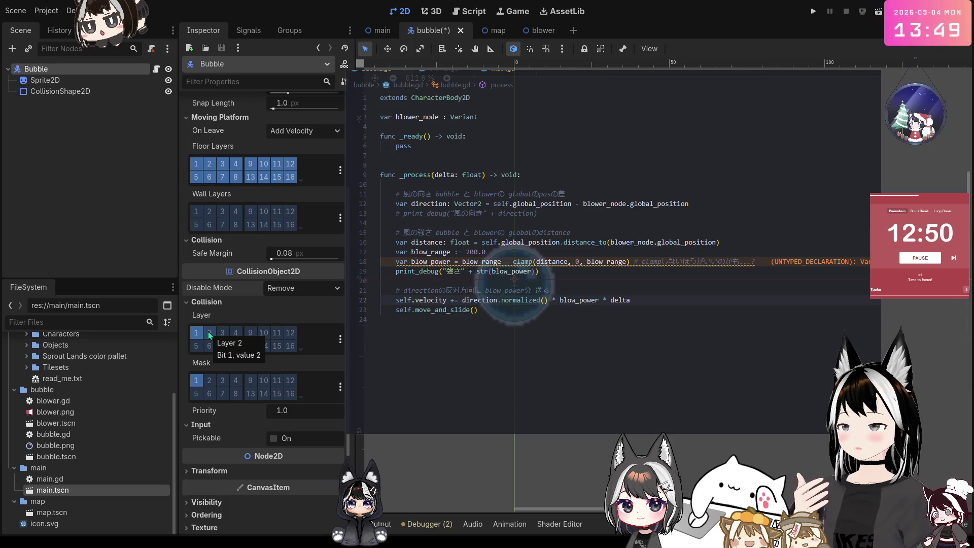
key(ctrl+s)
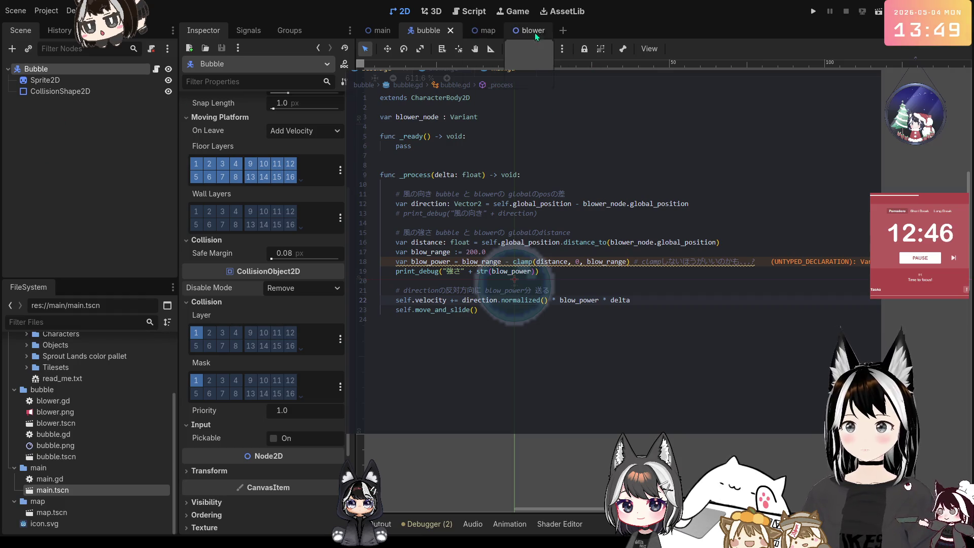
Step: Run the main scene, watch the bubble's blow strength print down to 0.0, then stop
click(530, 30)
click(378, 30)
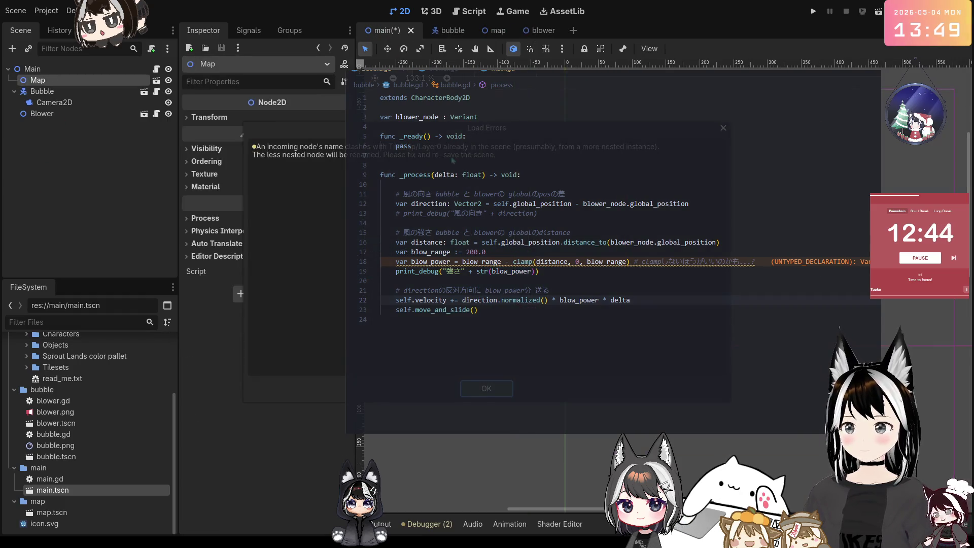
click(493, 394)
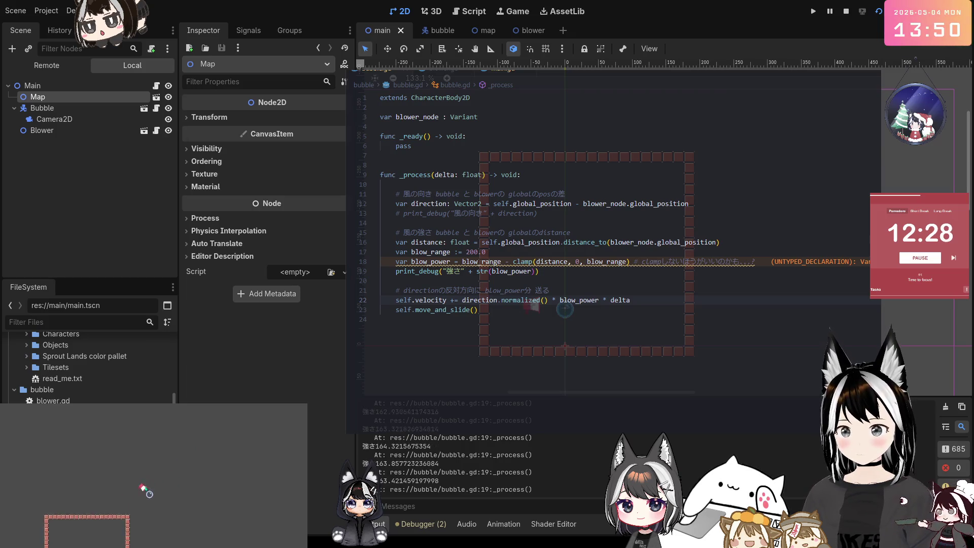
key(F8)
click(520, 32)
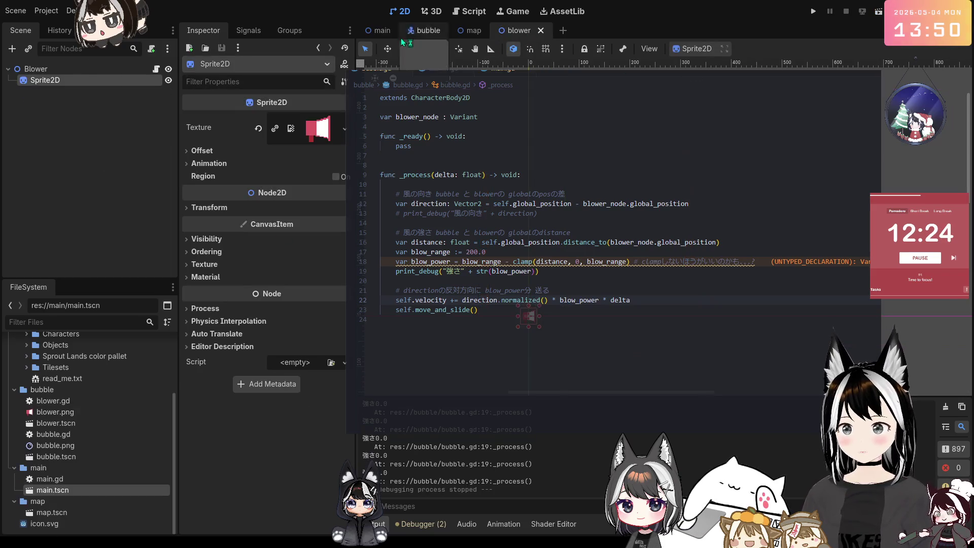
Step: In the map scene, enlarge the tile panel and select a 3x2 block of wall tiles
click(378, 33)
click(522, 31)
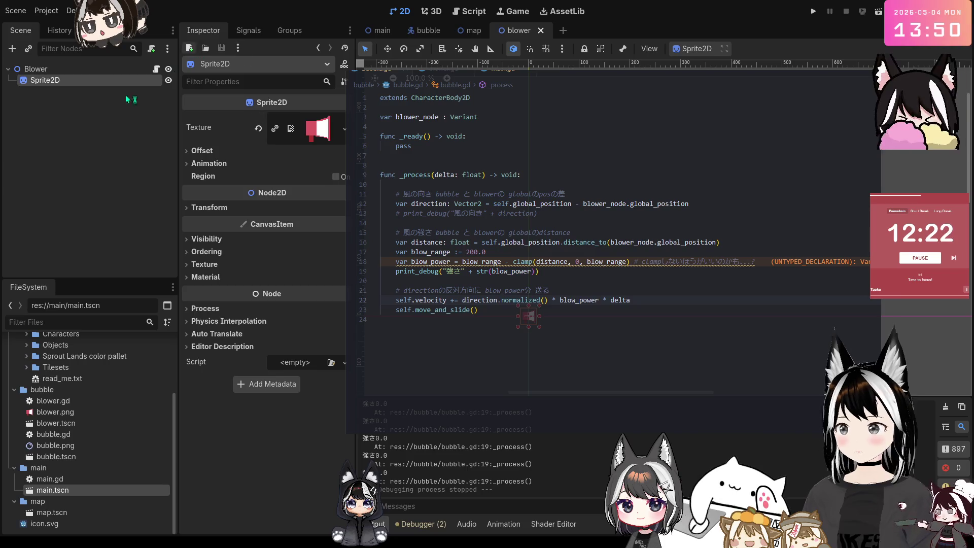
click(472, 30)
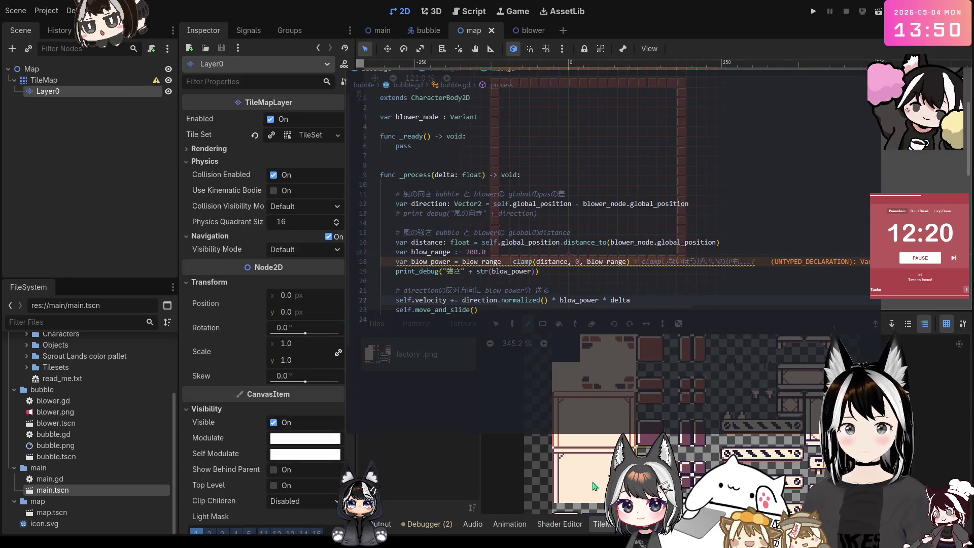
drag(538, 317, 545, 248)
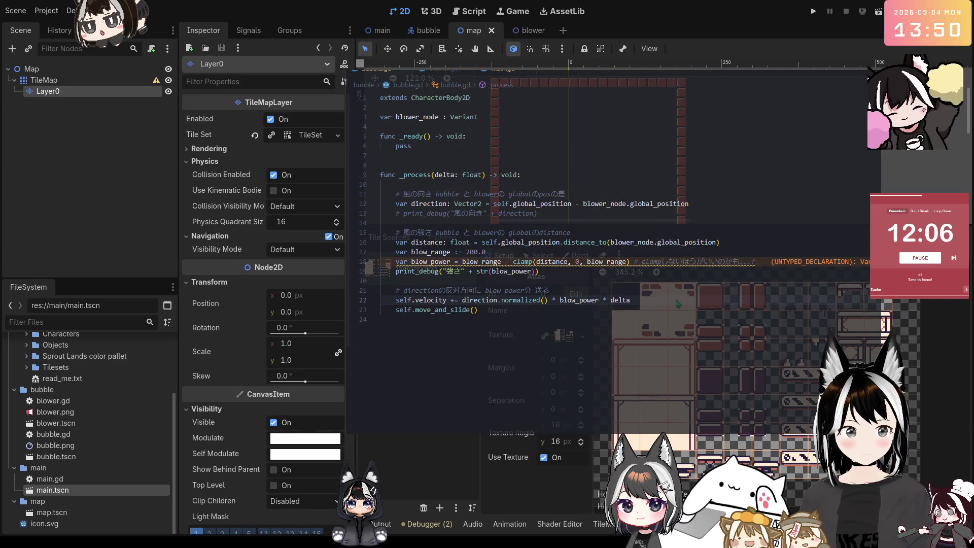
click(653, 296)
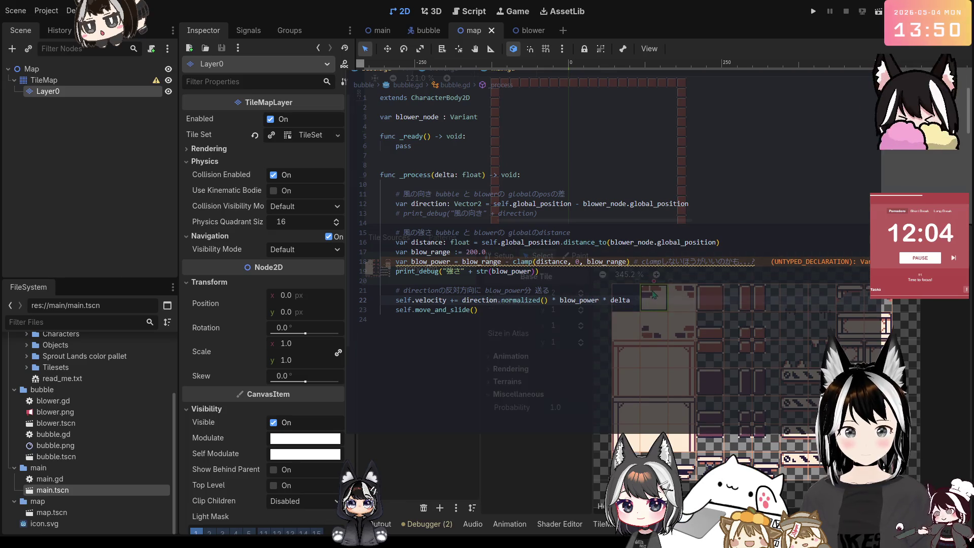
scroll(655, 287, up, 4)
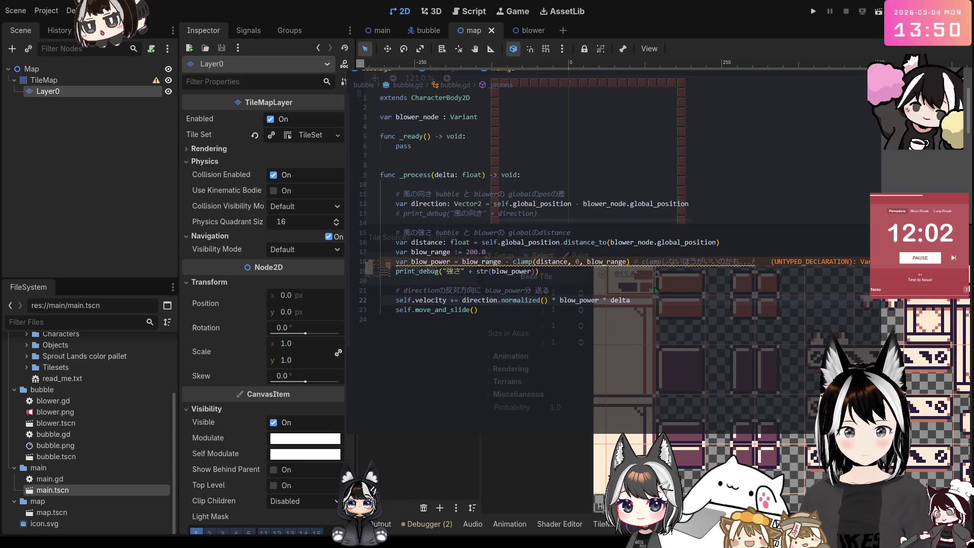
scroll(720, 355, up, 2)
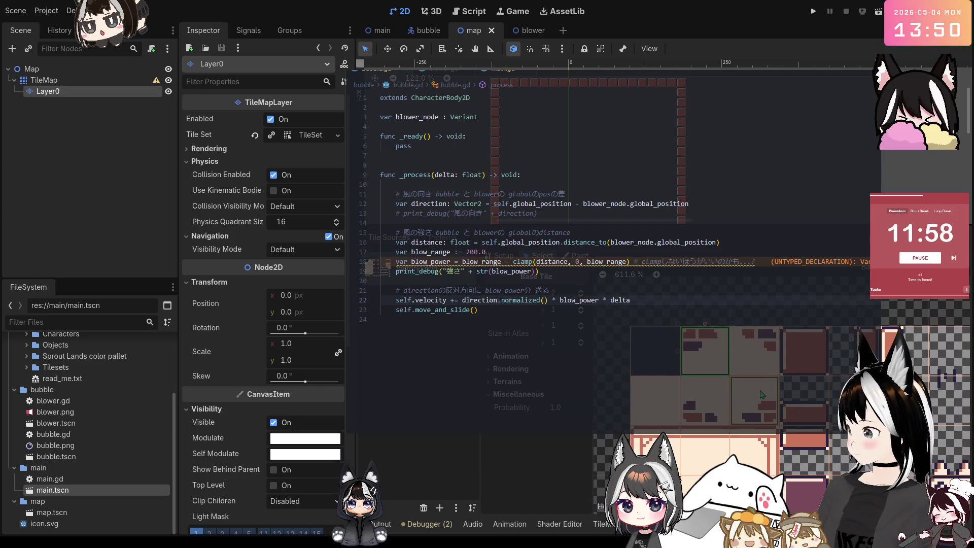
click(701, 401)
drag(753, 355, 672, 389)
scroll(513, 335, up, 5)
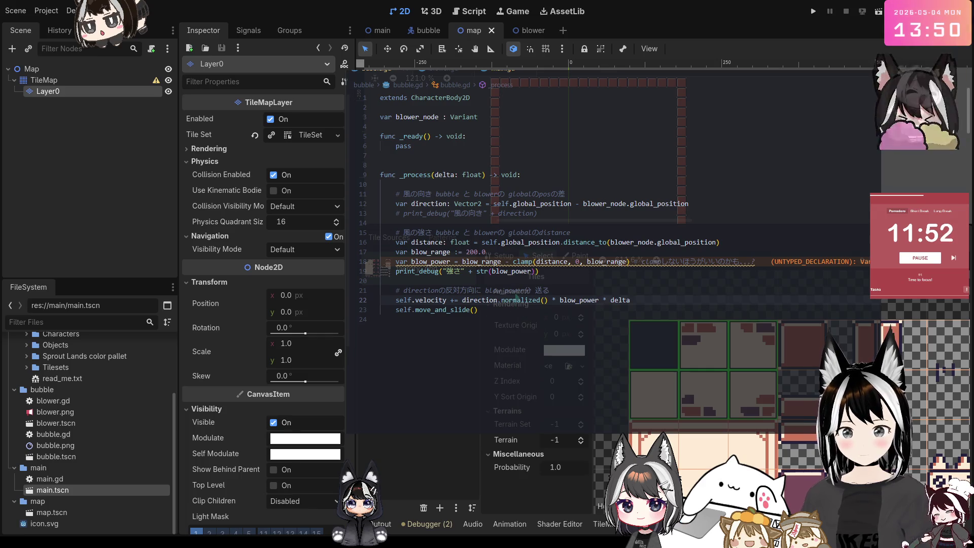
scroll(506, 361, up, 3)
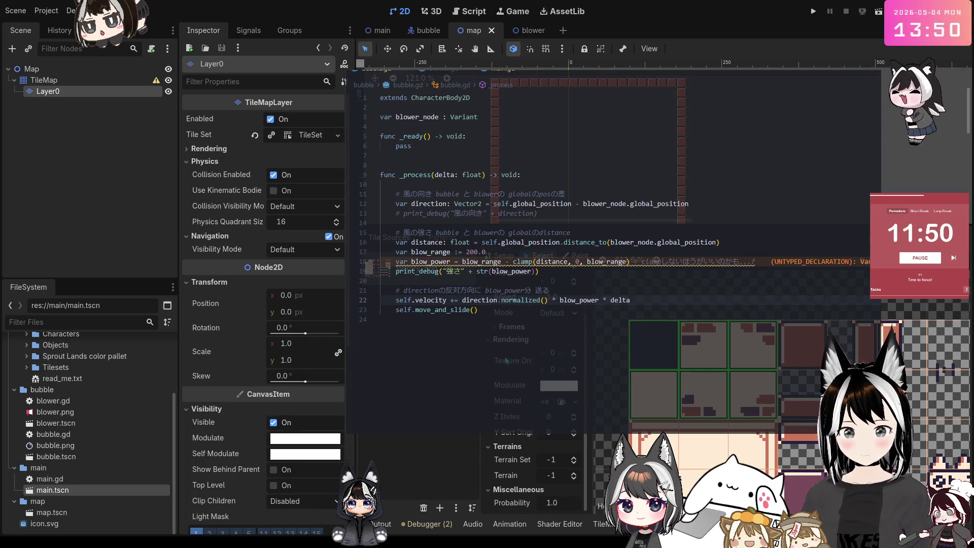
Step: Switch to painting tile properties and choose Texture Origin from the property list
click(576, 256)
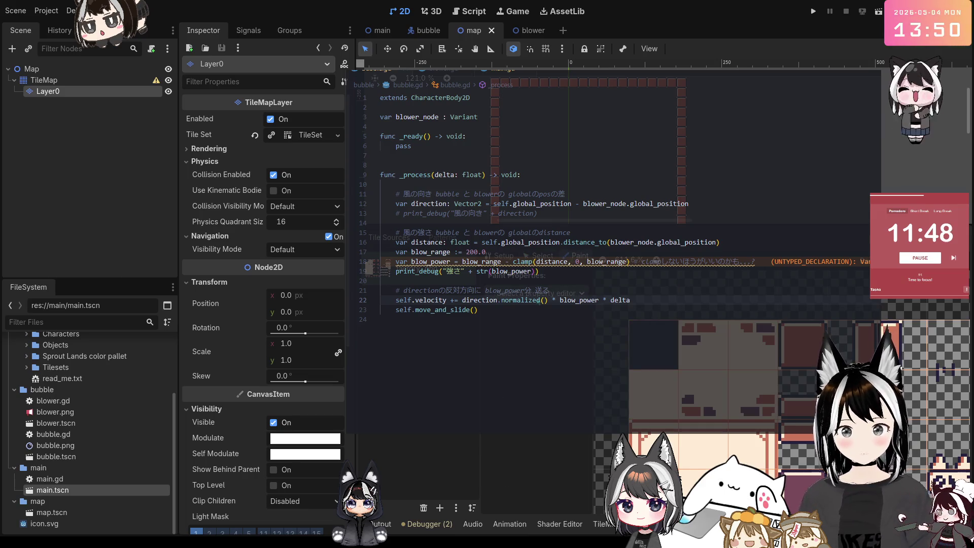
click(529, 325)
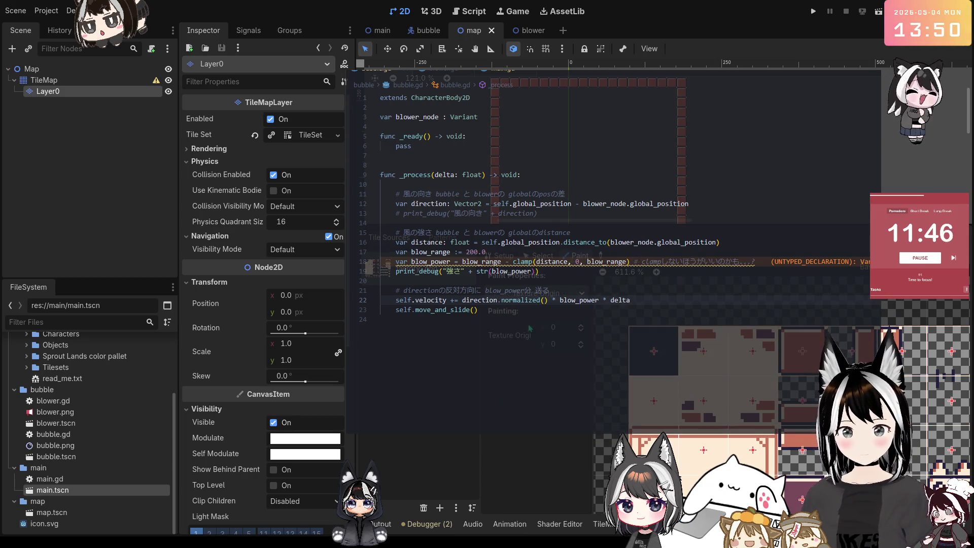
click(533, 293)
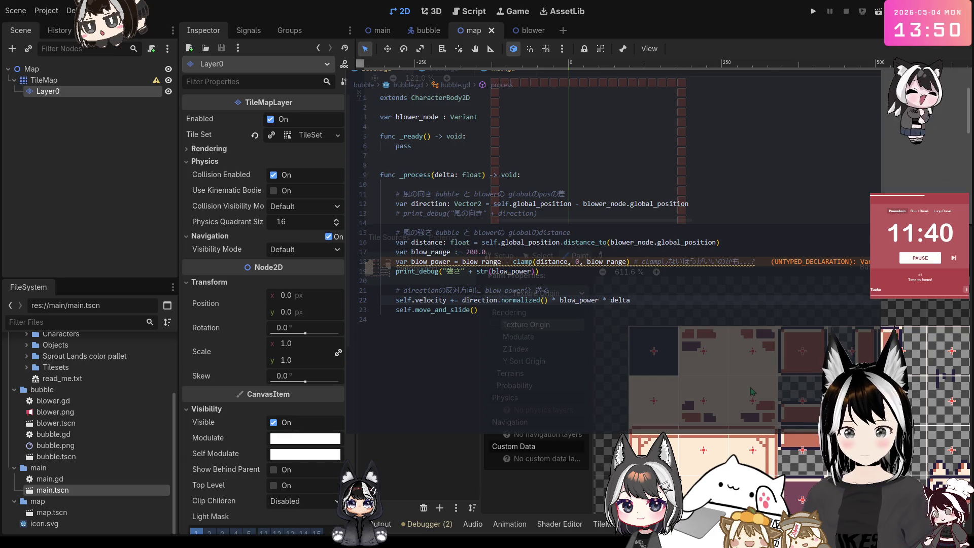
click(752, 392)
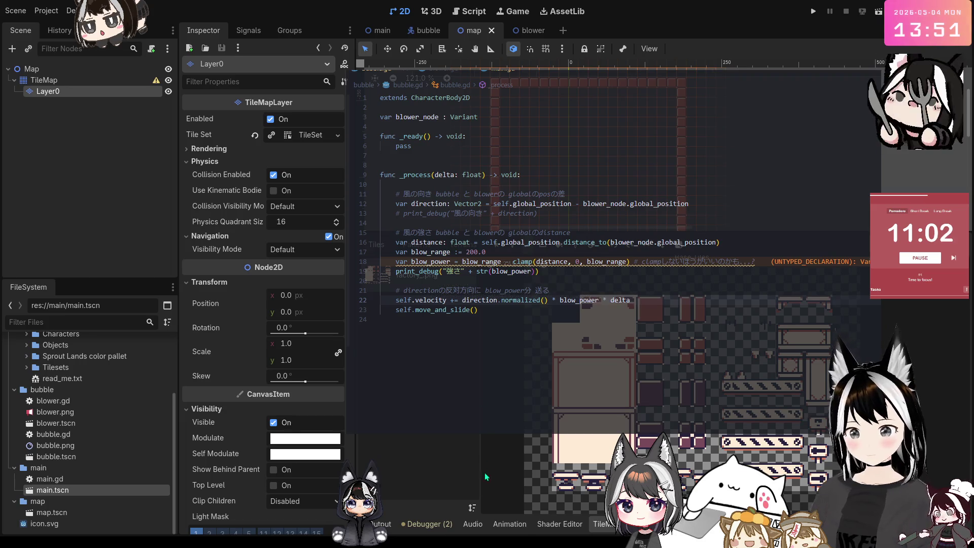
Step: Toggle the bottom panel to Shader Editor and back, restore the tile atlas, and deselect Layer0
click(583, 527)
click(600, 528)
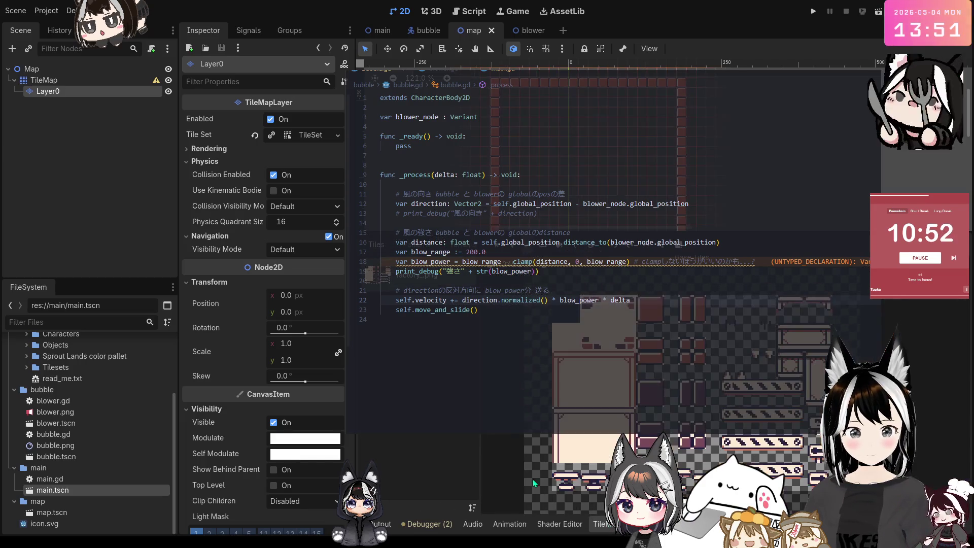
click(371, 247)
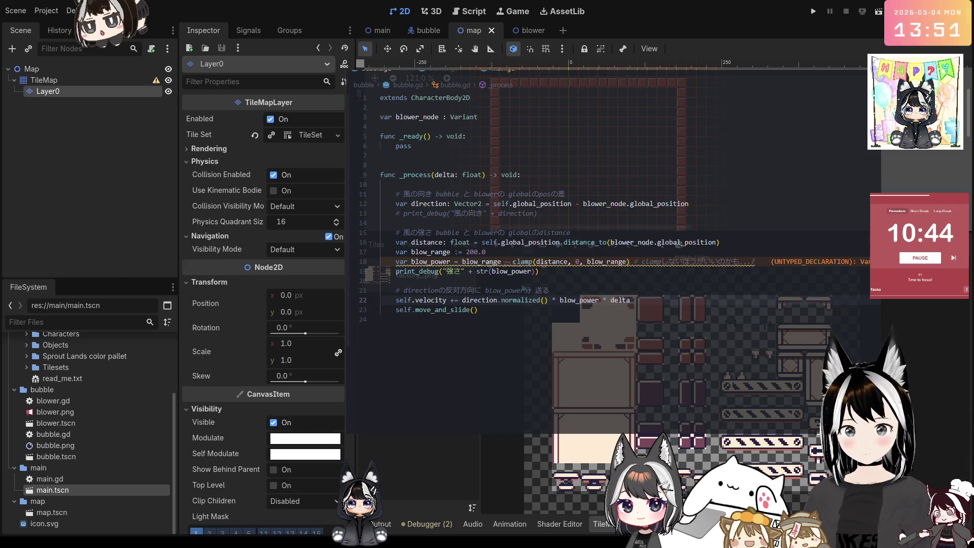
click(111, 197)
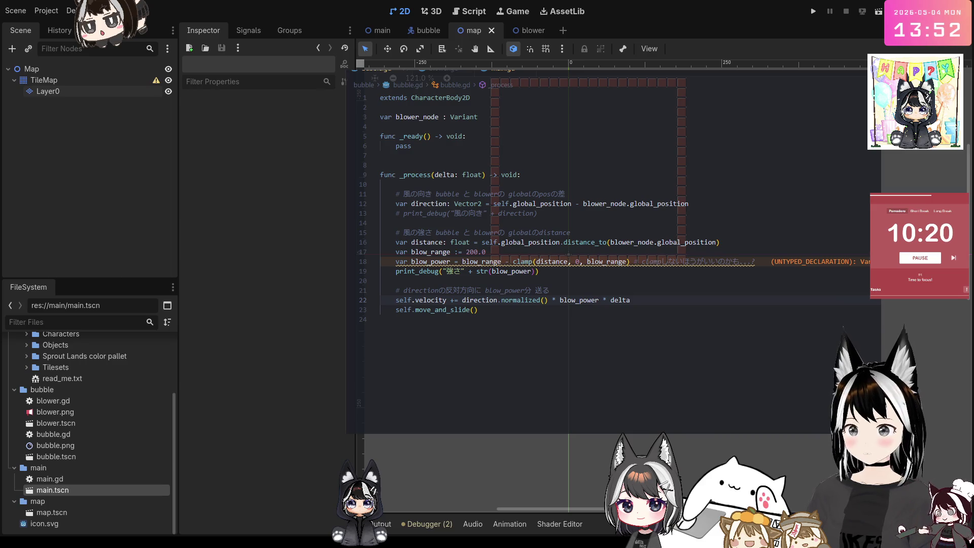
Step: Add a physics layer to the TileMap's tile set, save, and open Layer0's TileSet editor
click(78, 83)
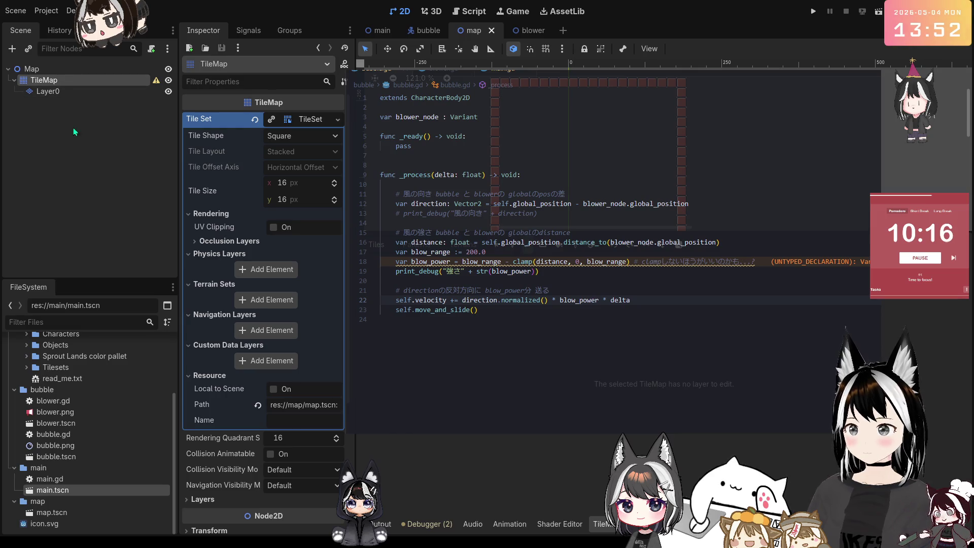
click(97, 92)
click(96, 80)
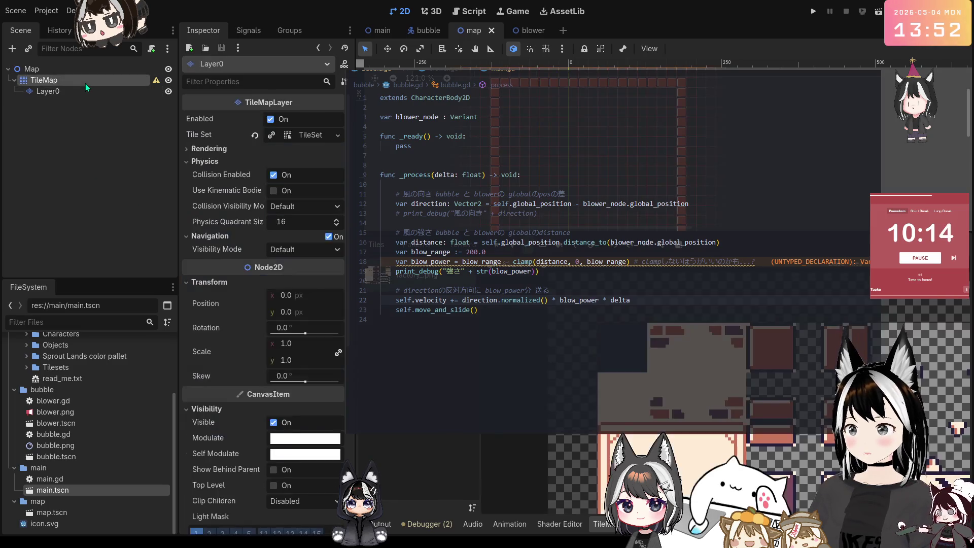
click(252, 272)
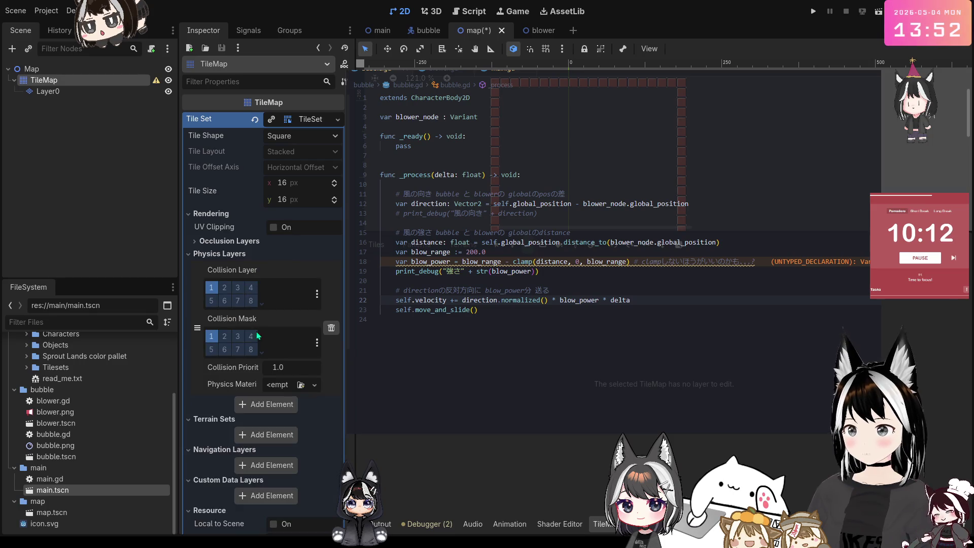
key(ctrl+s)
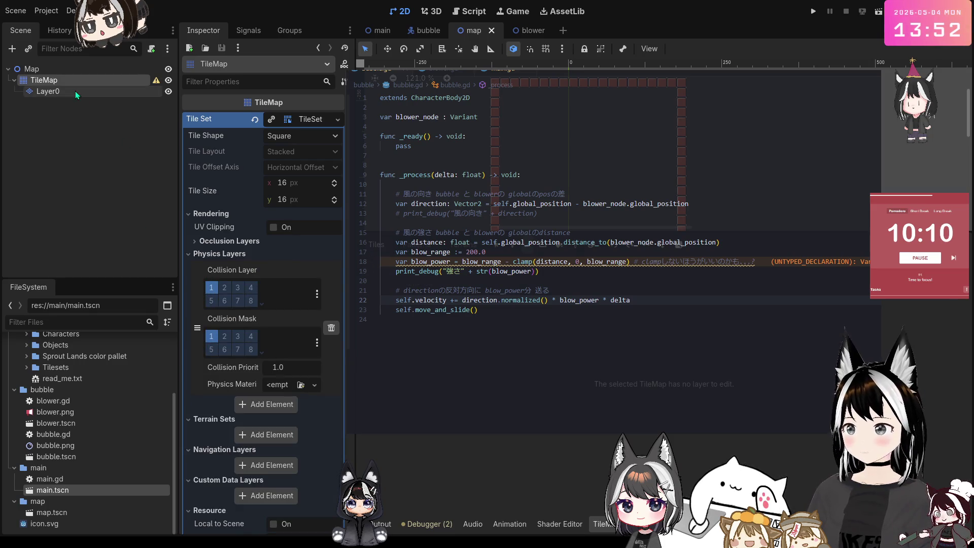
click(48, 91)
click(607, 532)
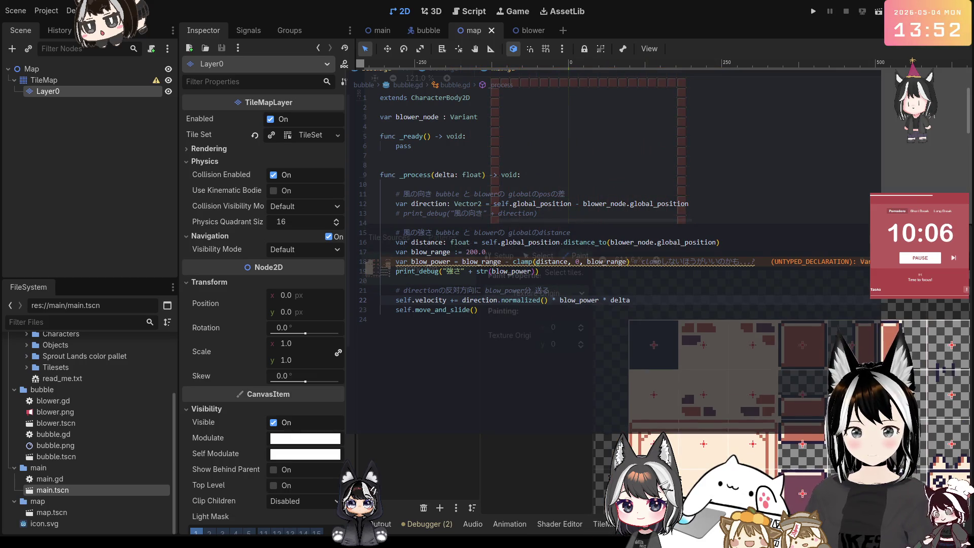
Step: Select a 3x2 block of wall tiles and give them a full-square collision on Physics Layer 0
drag(644, 345, 721, 390)
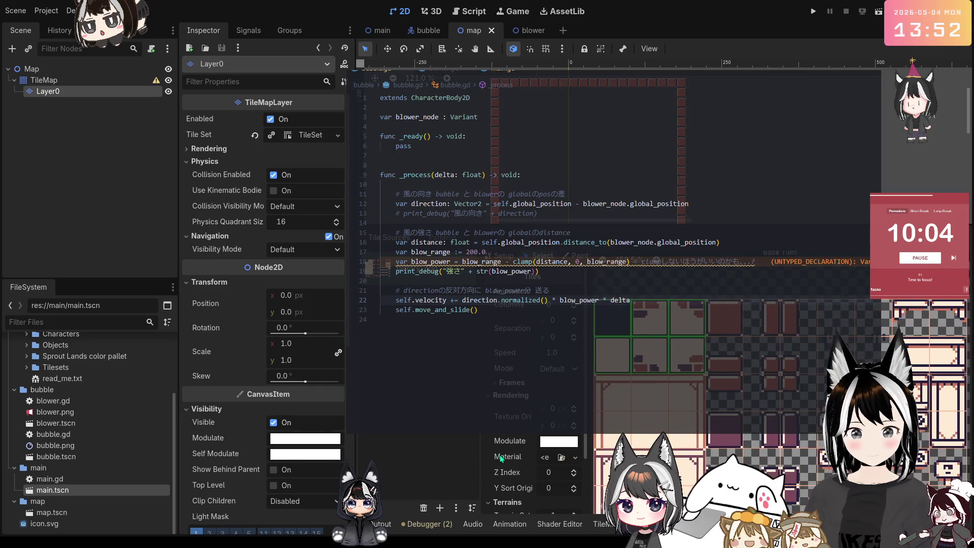
scroll(531, 368, down, 5)
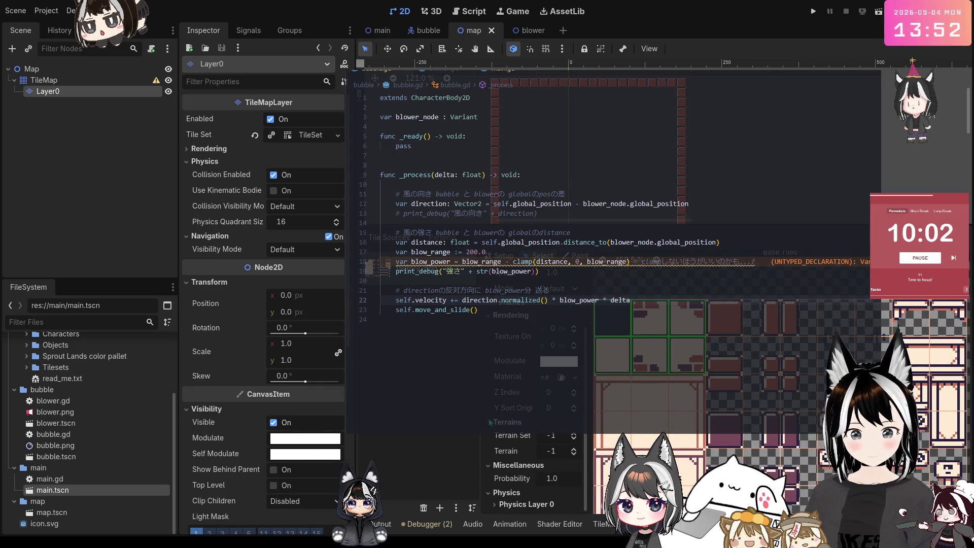
click(507, 505)
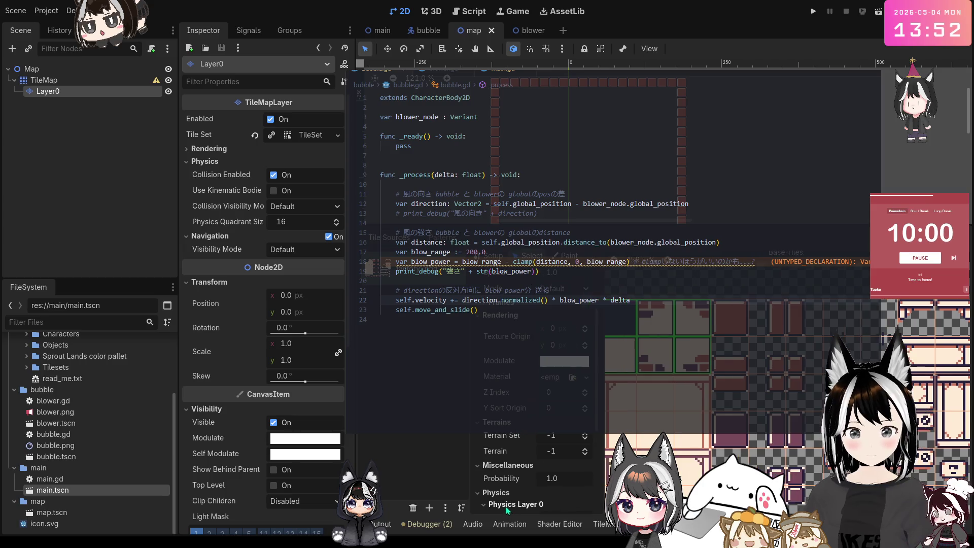
scroll(507, 507, down, 5)
click(552, 465)
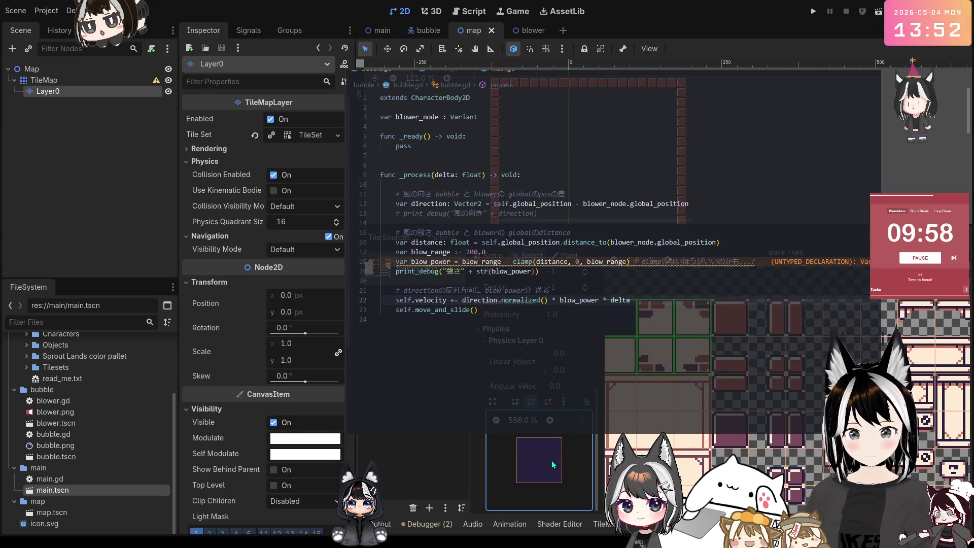
key(f)
scroll(775, 356, up, 2)
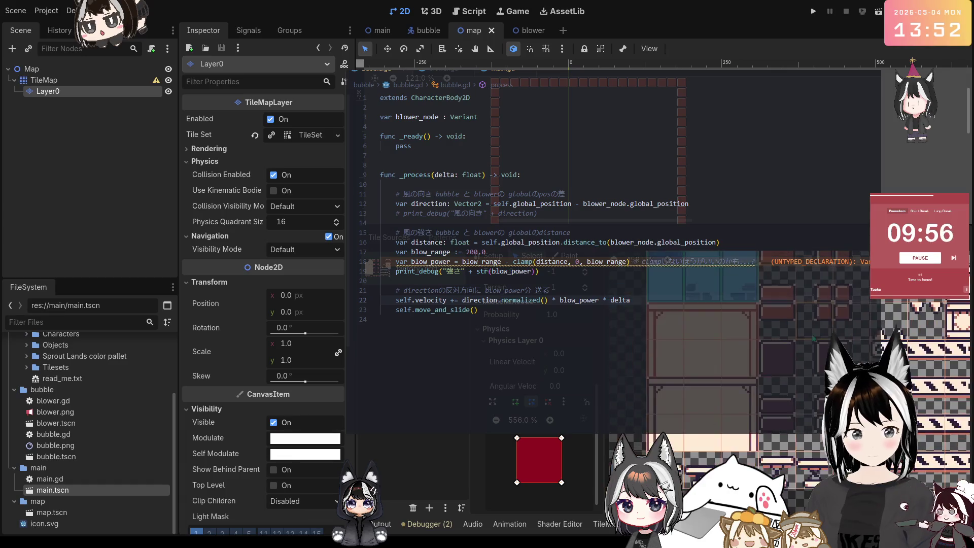
scroll(775, 357, up, 2)
Step: Paint the square collision onto another block of wall tiles, check a dark tile, and close the editor
click(754, 304)
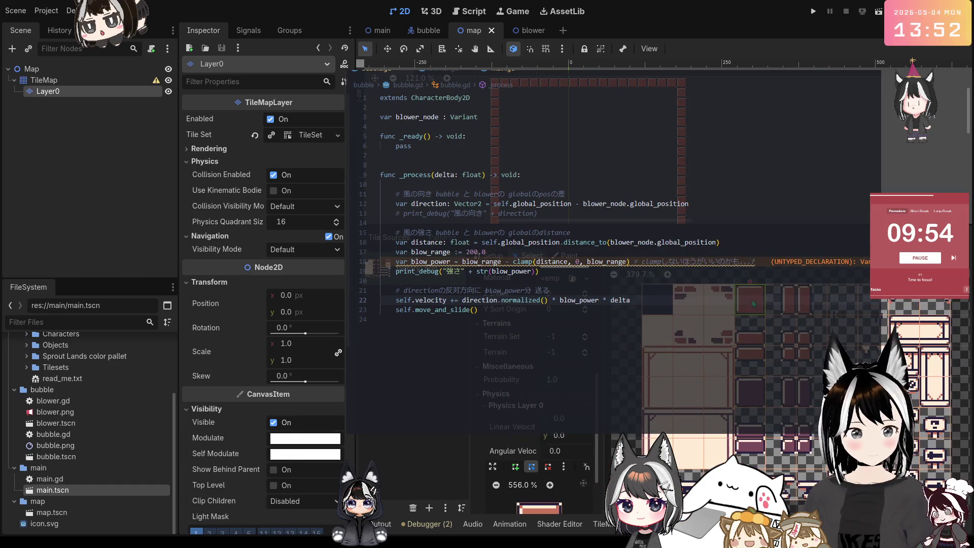
scroll(583, 473, down, 3)
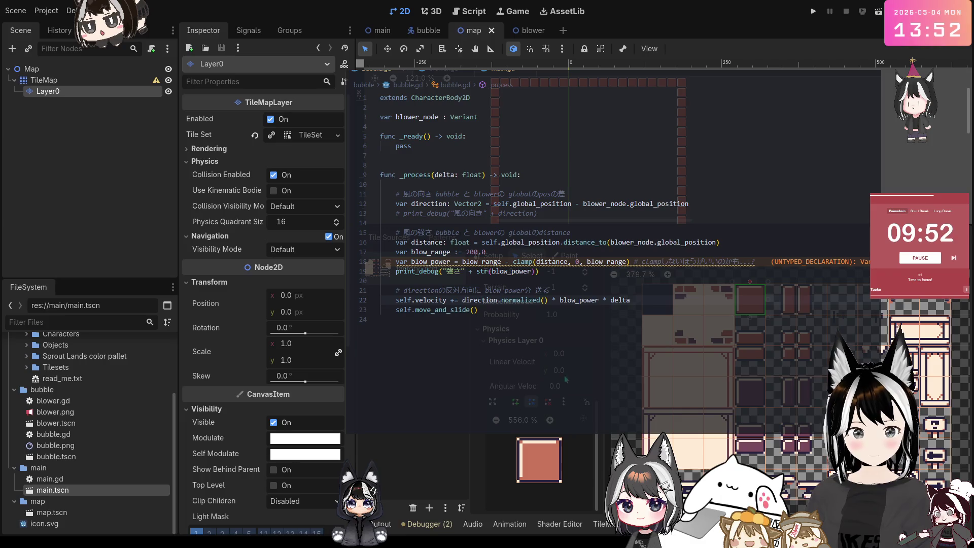
key(f)
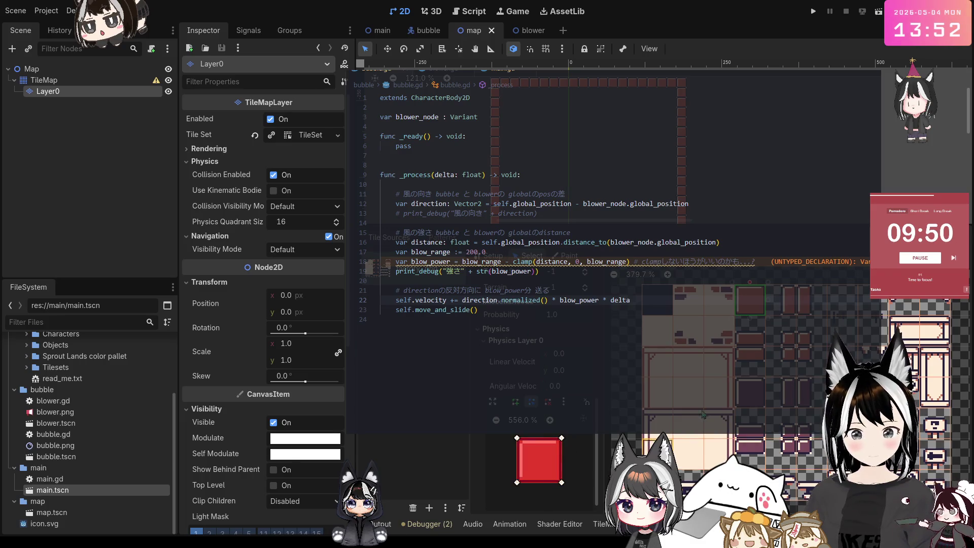
mouse_move(668, 384)
mouse_down()
mouse_move(655, 436)
mouse_move(654, 284)
mouse_move(715, 304)
mouse_move(712, 341)
mouse_up()
scroll(712, 344, up, 1)
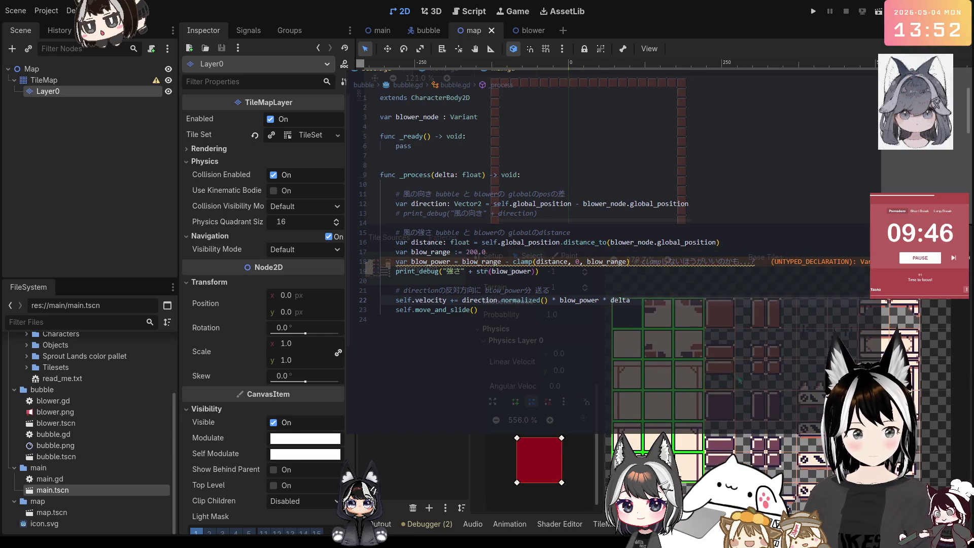
click(719, 413)
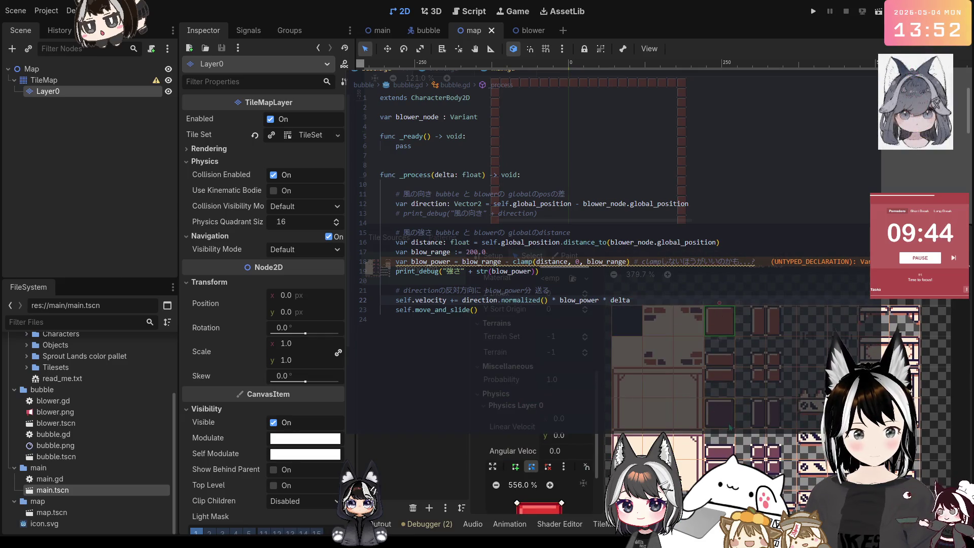
scroll(491, 468, down, 3)
scroll(762, 490, down, 2)
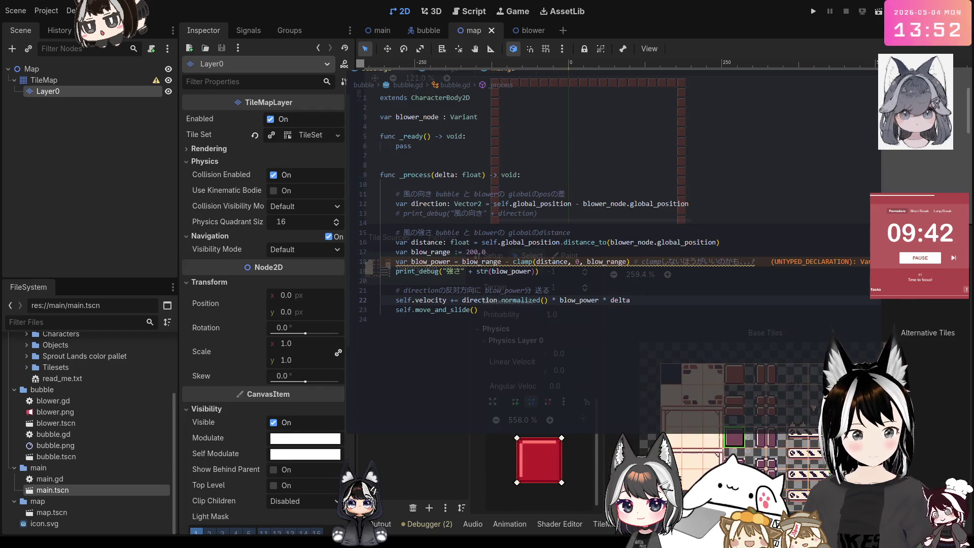
click(766, 191)
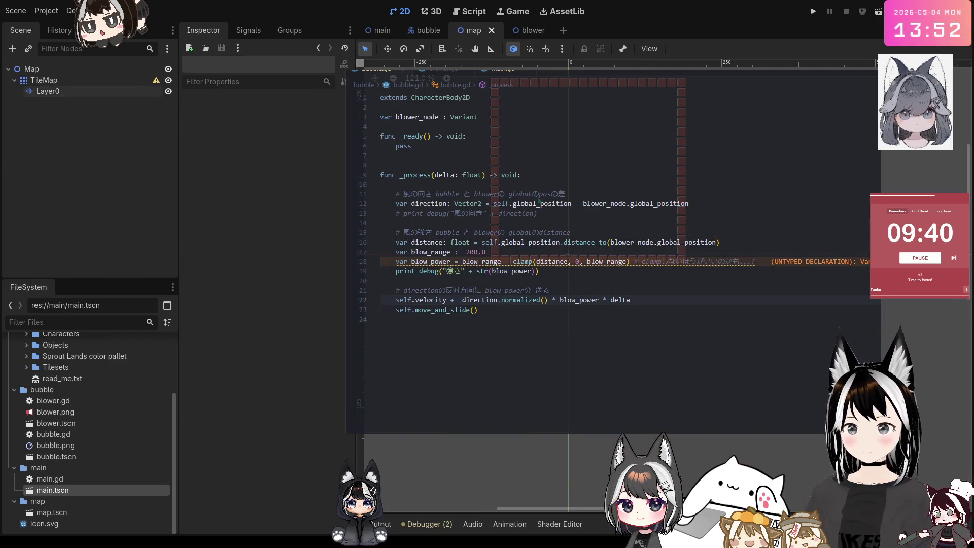
Step: Select the TileMap node and glance at its signals before returning to its properties
scroll(477, 253, up, 3)
click(71, 80)
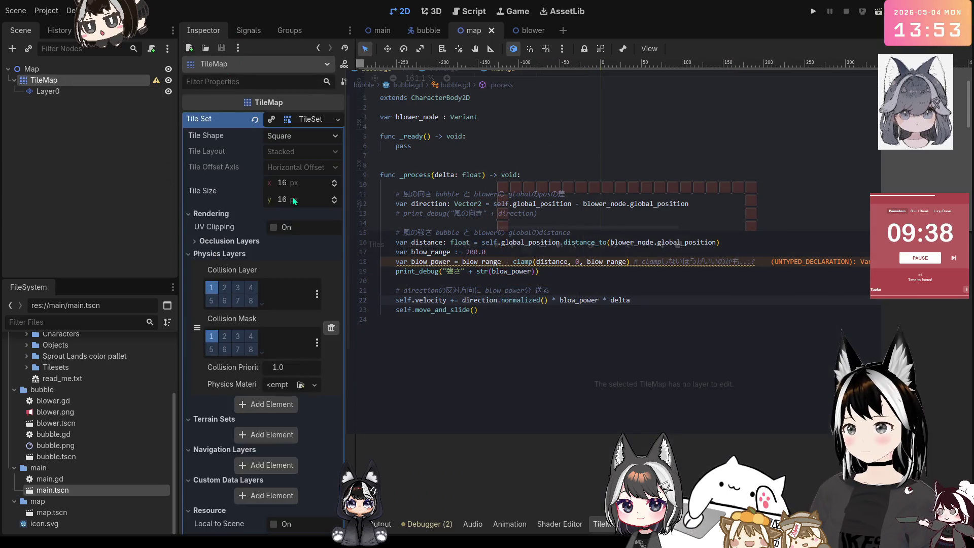
click(249, 30)
click(203, 29)
Step: Browse the Project Settings Localization, Input Map and Plugins tabs, then close the dialog
click(46, 11)
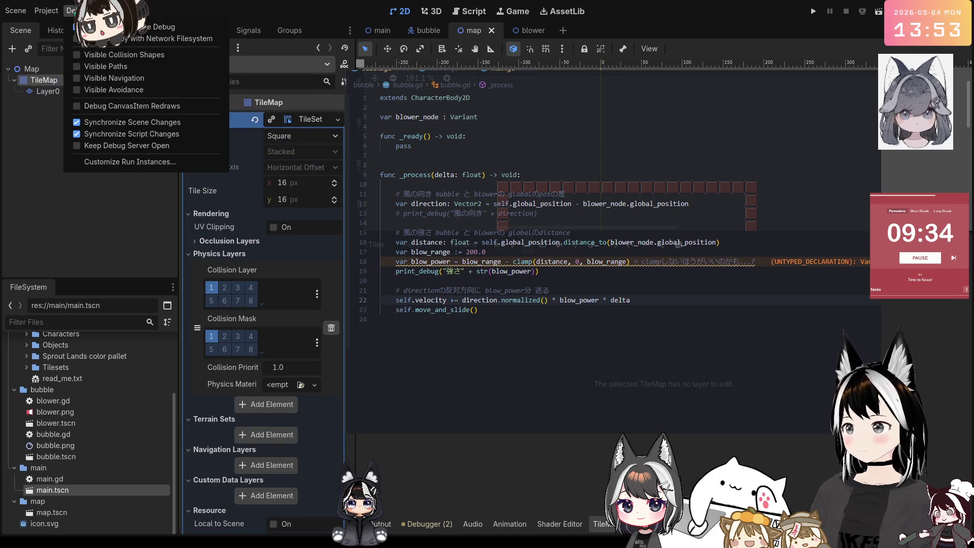
click(54, 27)
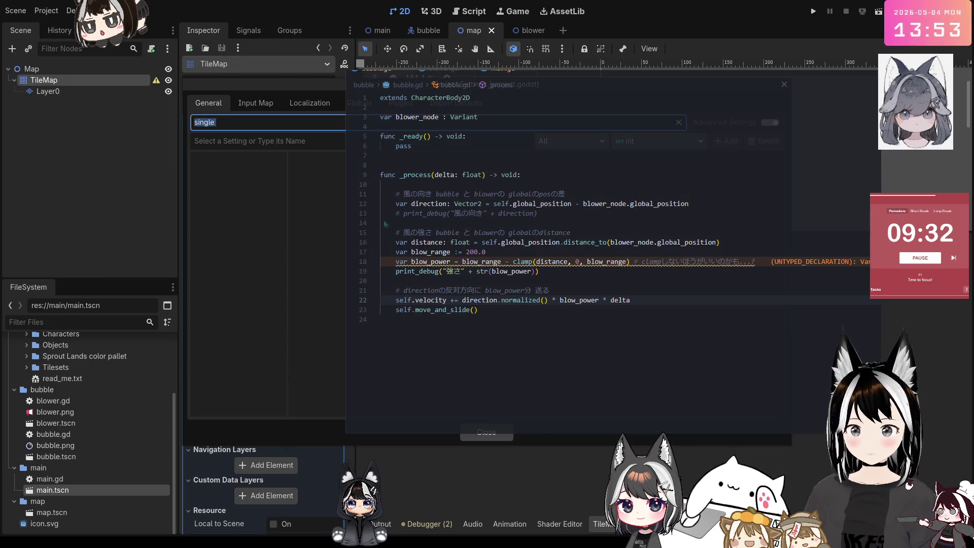
click(311, 103)
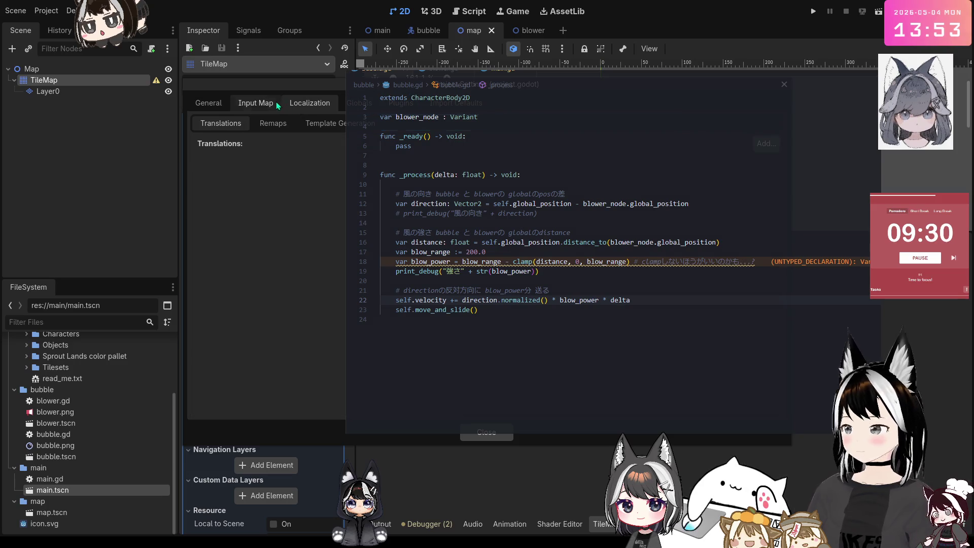
click(277, 104)
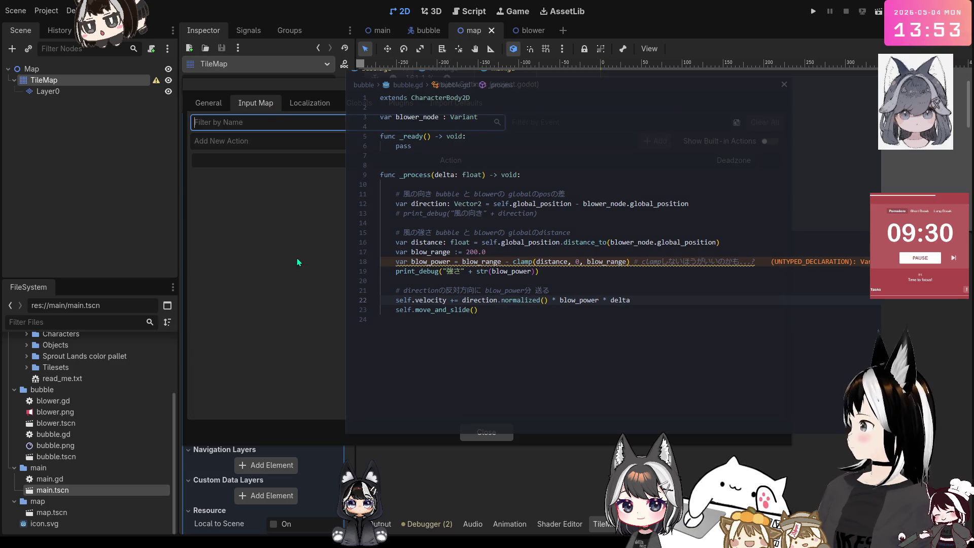
click(400, 103)
click(310, 103)
click(251, 104)
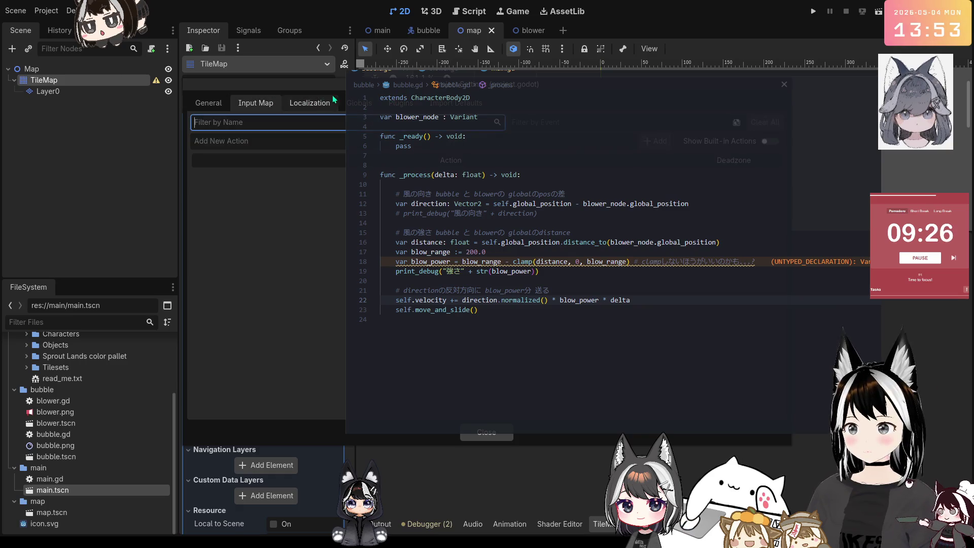
click(208, 103)
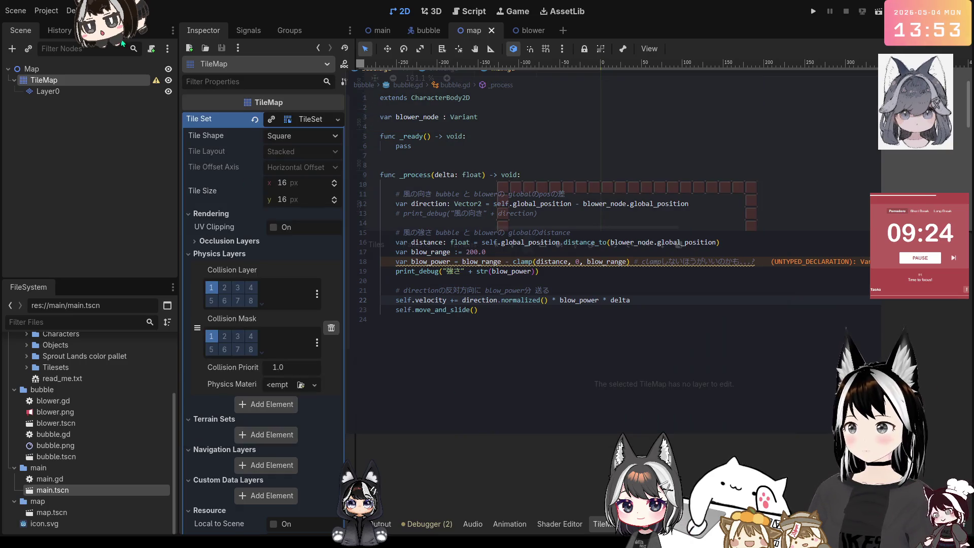
click(71, 10)
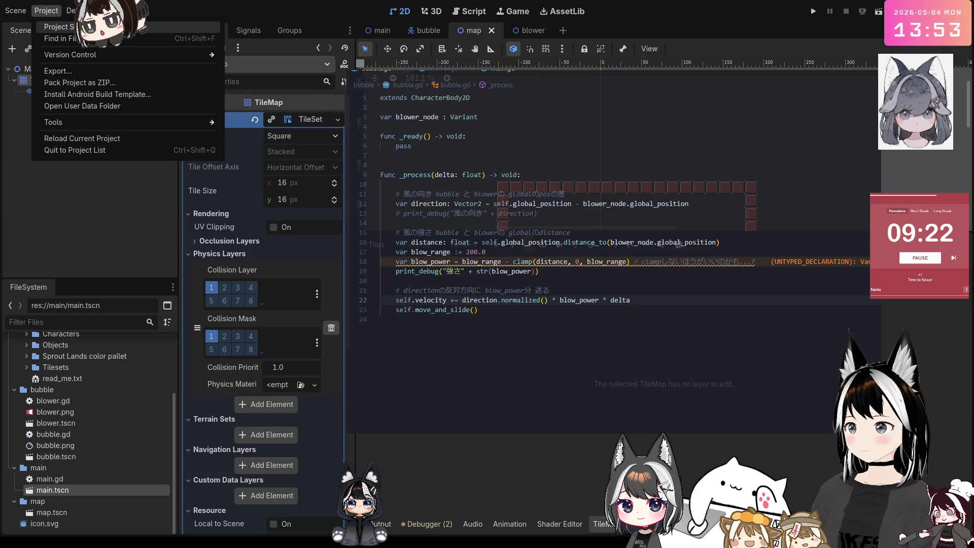
Step: Search Project Settings for 'collision', then 'layer', then go to the main scene
click(55, 27)
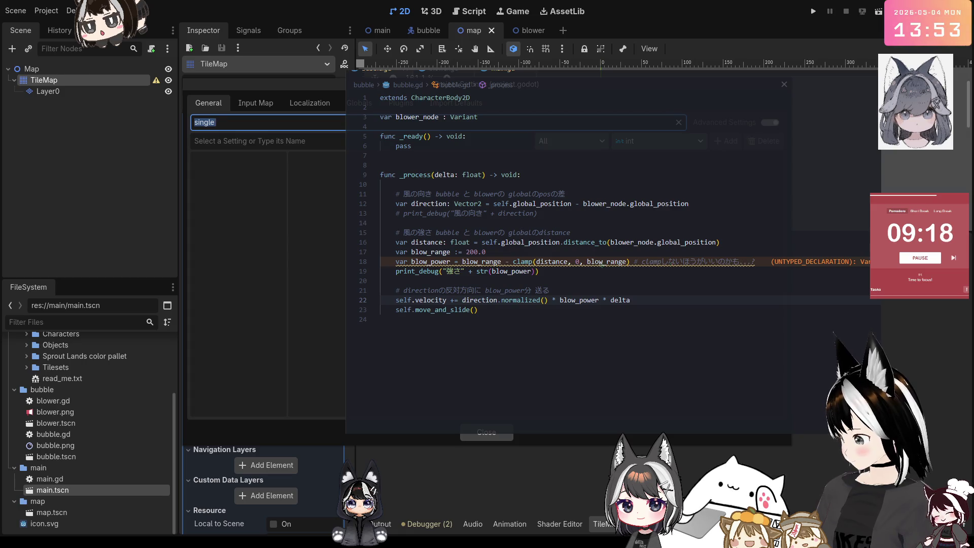
text(collision)
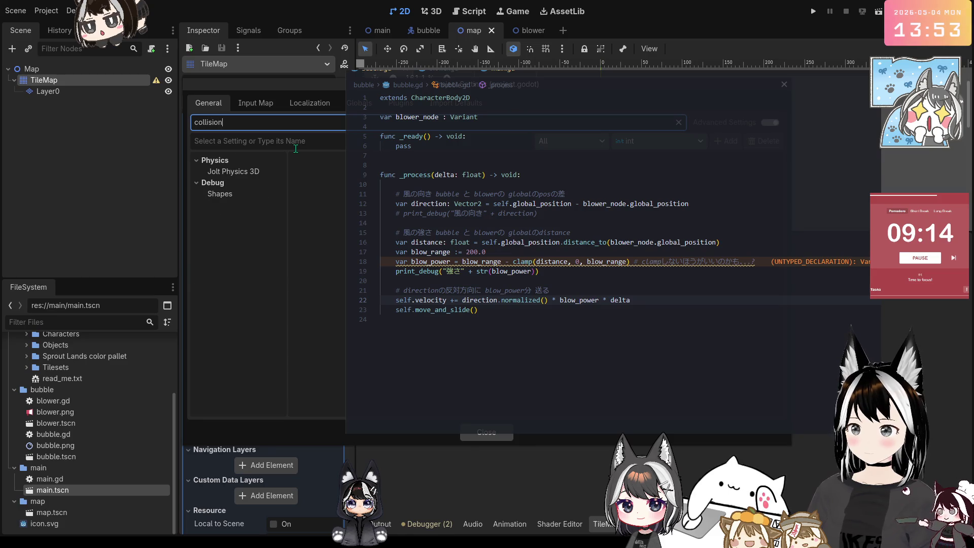
key(BackSpace)
key(BackSpace)
key(BackSpace)
text(lay)
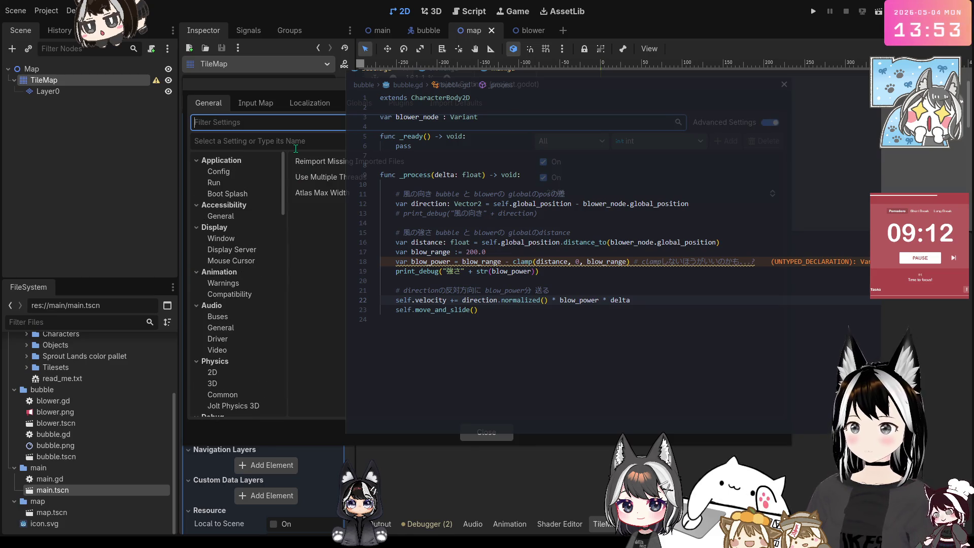
text(er)
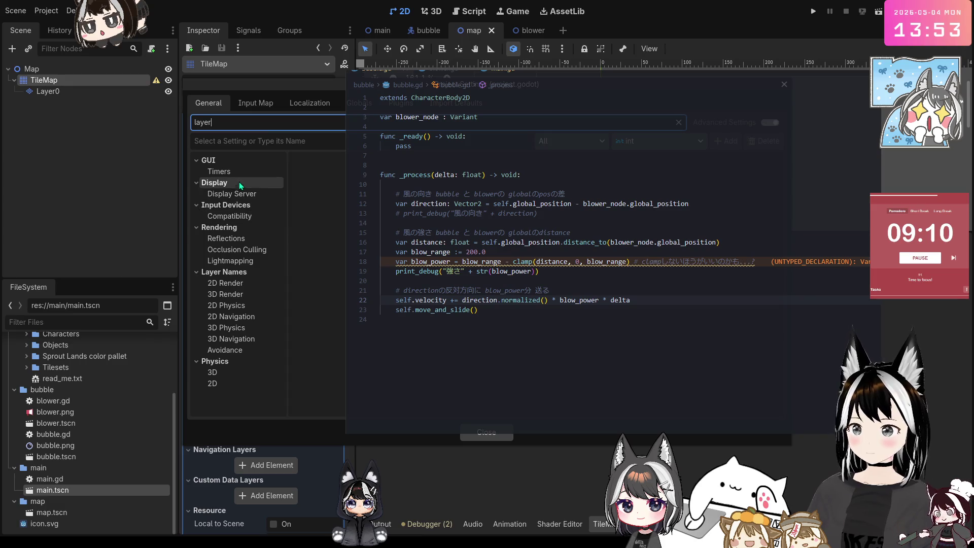
key(Escape)
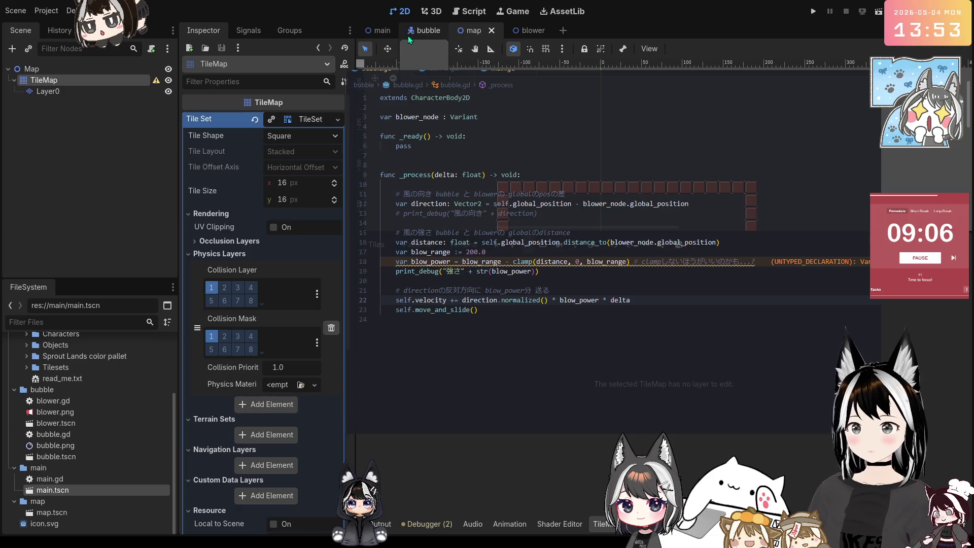
click(380, 29)
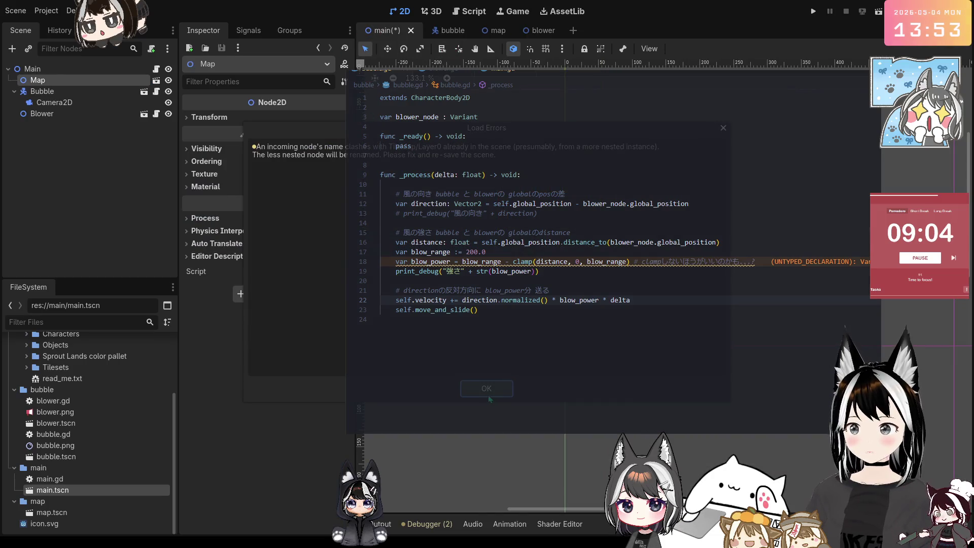
Step: Delete the Map instance from the main scene
click(496, 395)
click(475, 33)
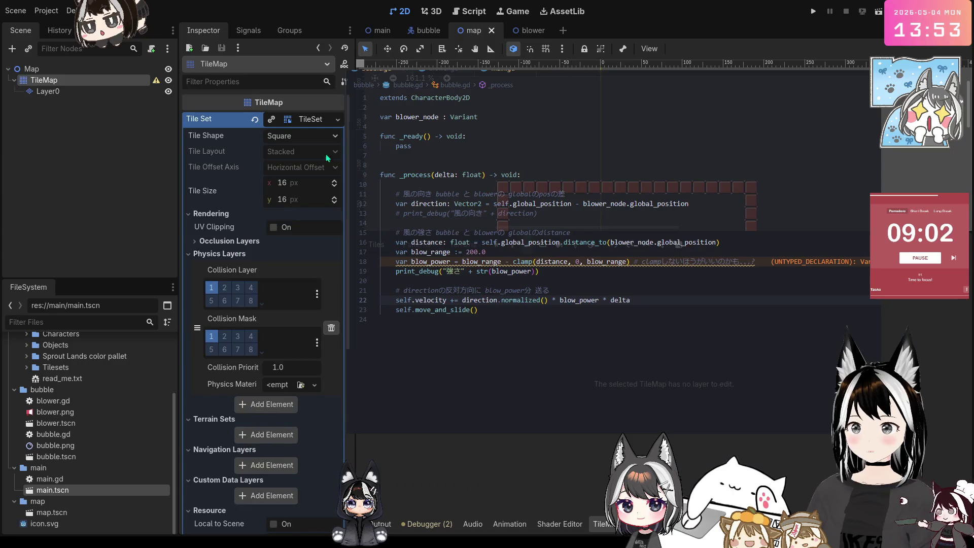
click(380, 34)
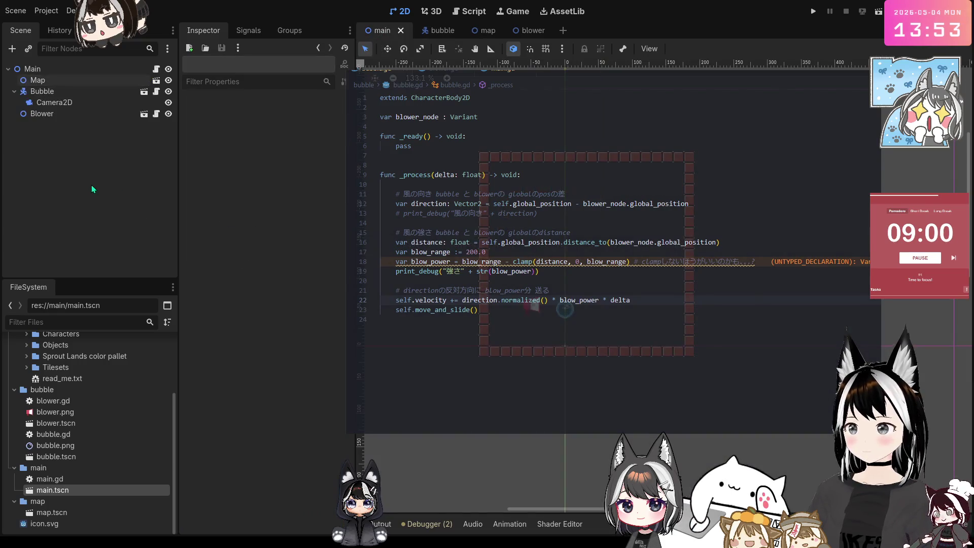
click(68, 80)
right_click(68, 80)
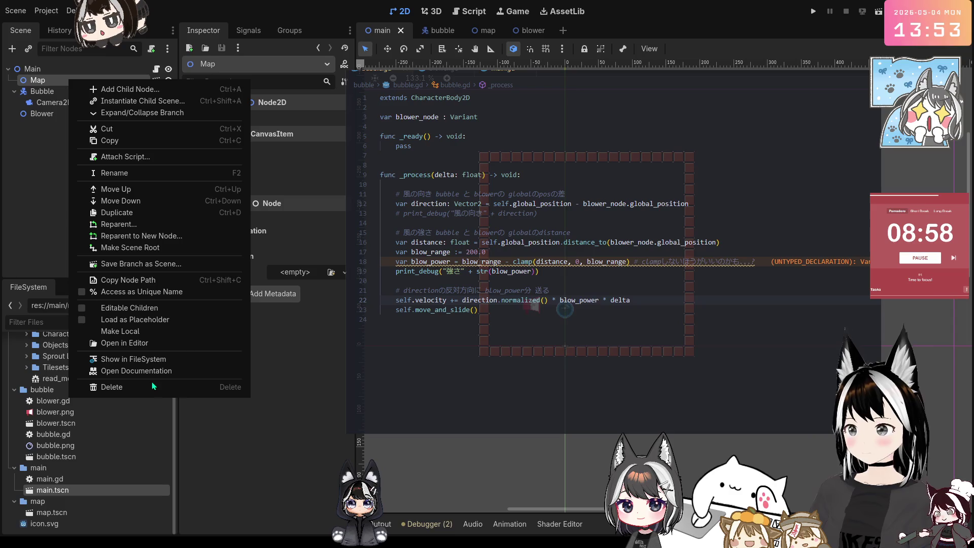
click(111, 387)
Step: Instance map.tscn under Main, move it above Bubble, and save the main scene
key(ctrl+shift+a)
text(map)
key(Return)
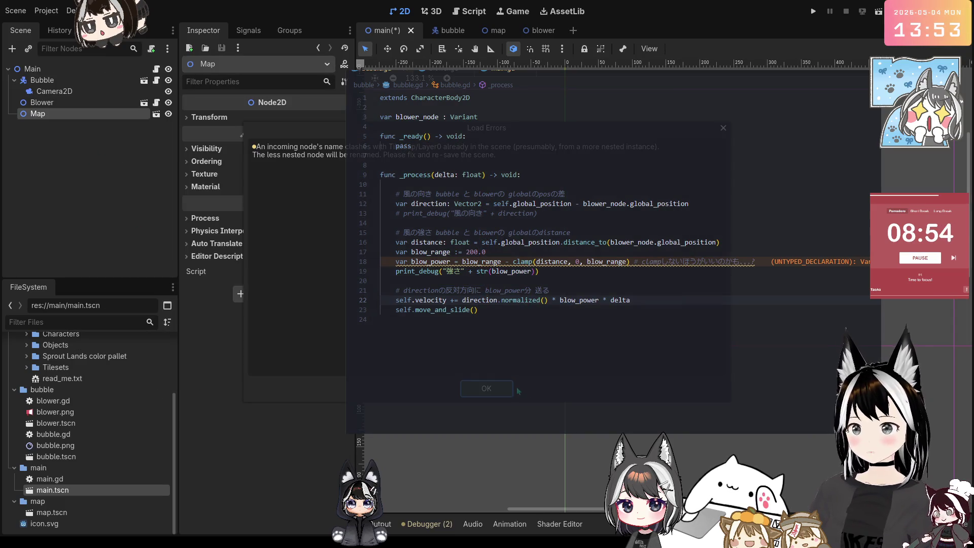
click(488, 391)
drag(59, 114, 57, 75)
key(ctrl+s)
Step: Return to the map scene and select its Layer0 tile layer
click(459, 31)
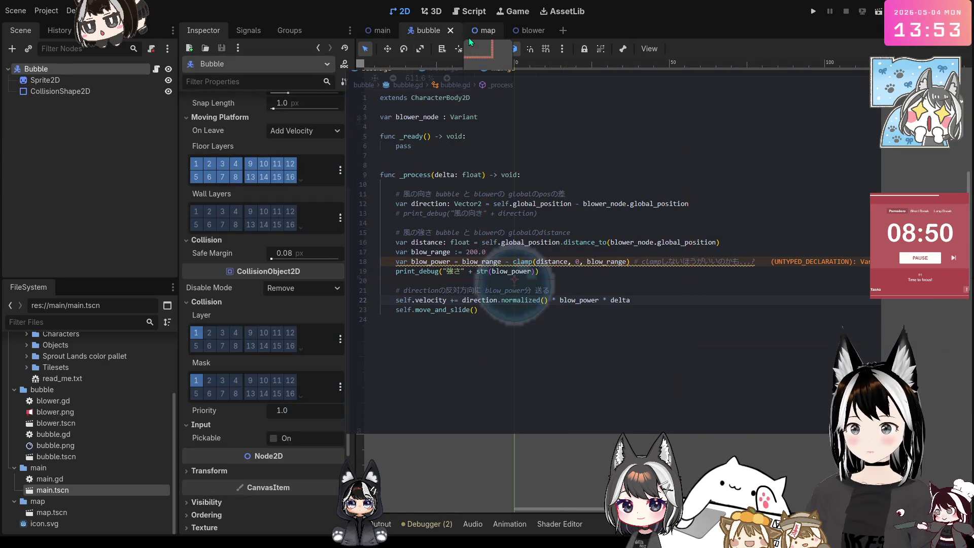
click(491, 32)
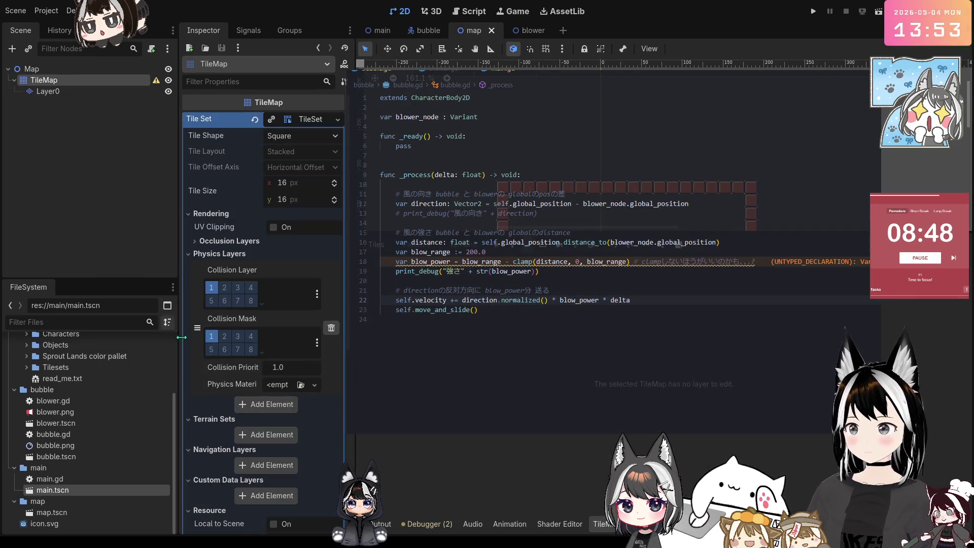
scroll(306, 434, down, 5)
scroll(241, 333, up, 5)
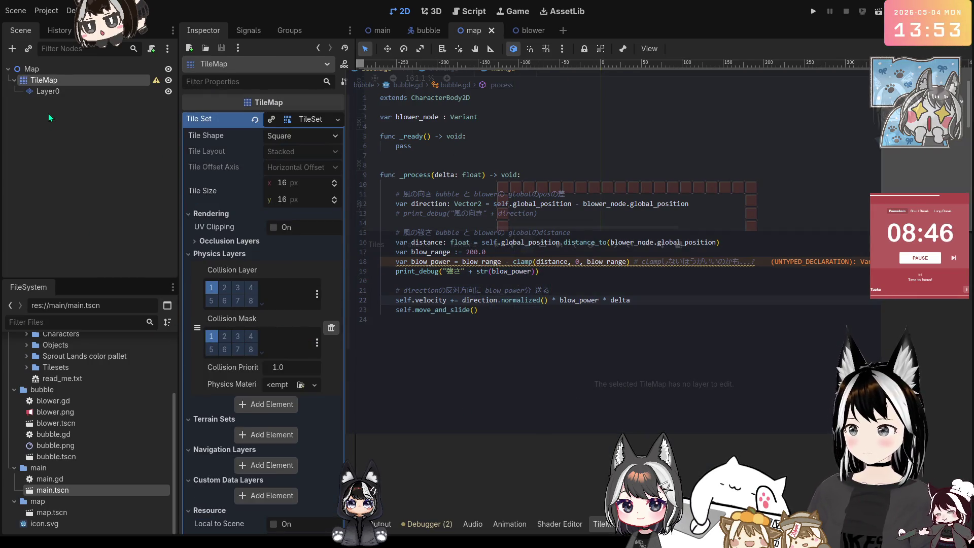
click(78, 91)
scroll(683, 127, down, 4)
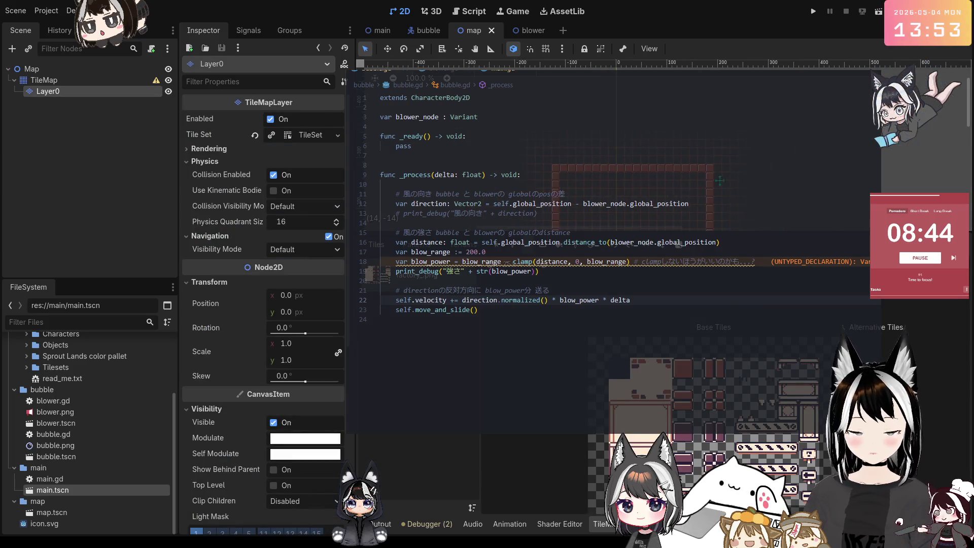
Step: Pan the wall map view, reselect Layer0 and expand its rendering properties
drag(683, 124, 633, 99)
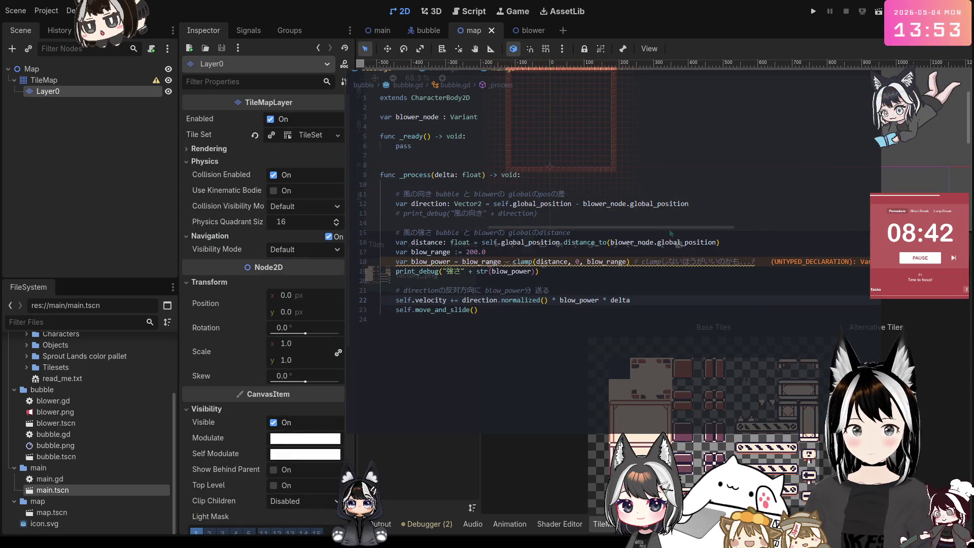
scroll(664, 174, up, 5)
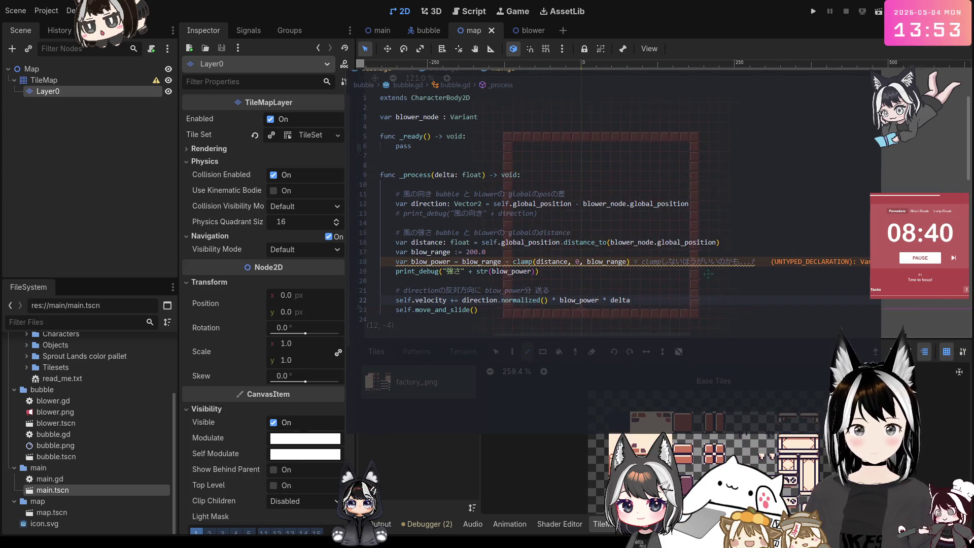
click(64, 96)
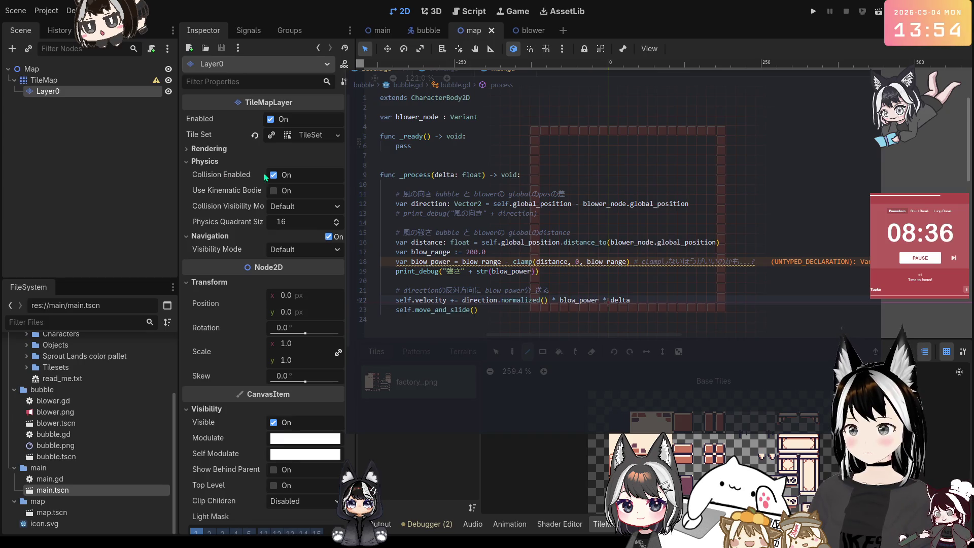
click(227, 148)
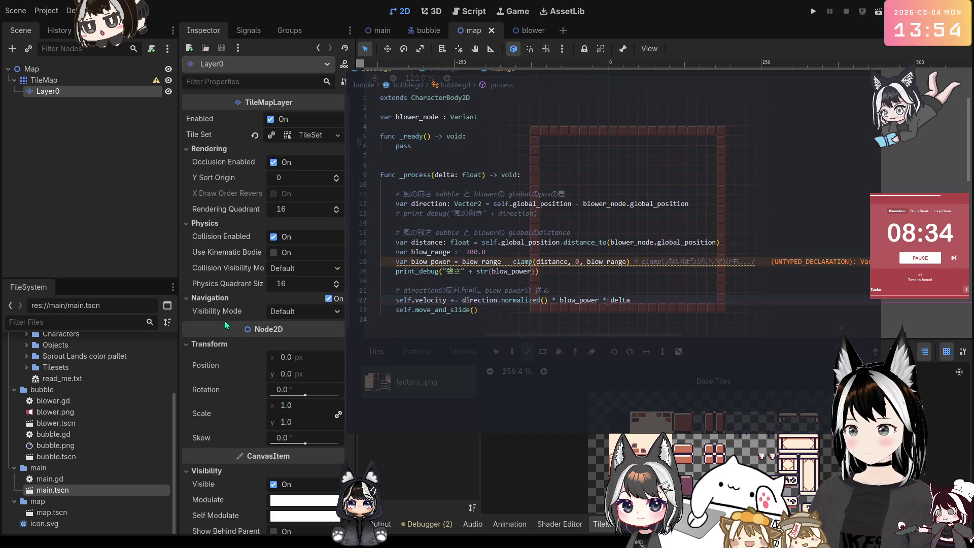
Step: Cycle through the blower, bubble and map scenes to land on the main scene
click(522, 32)
click(431, 33)
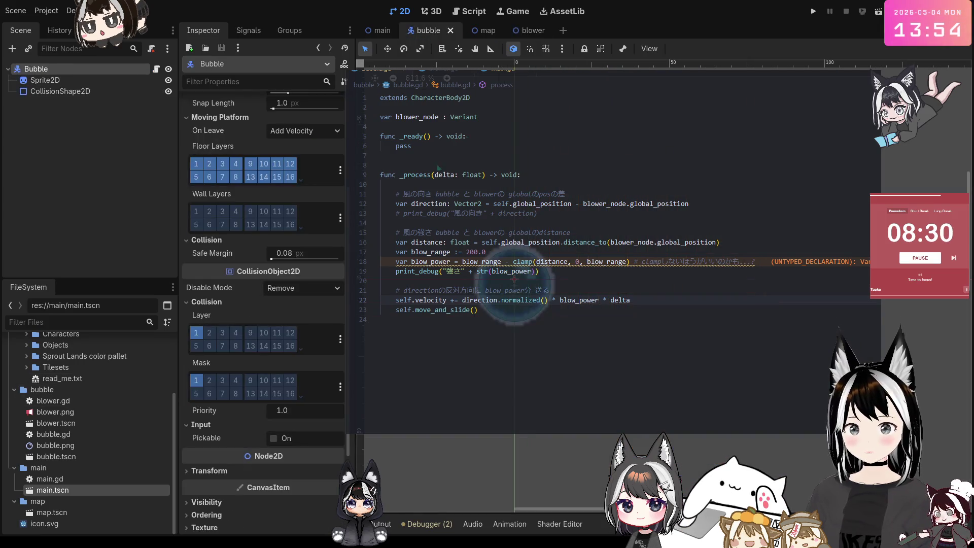
click(484, 32)
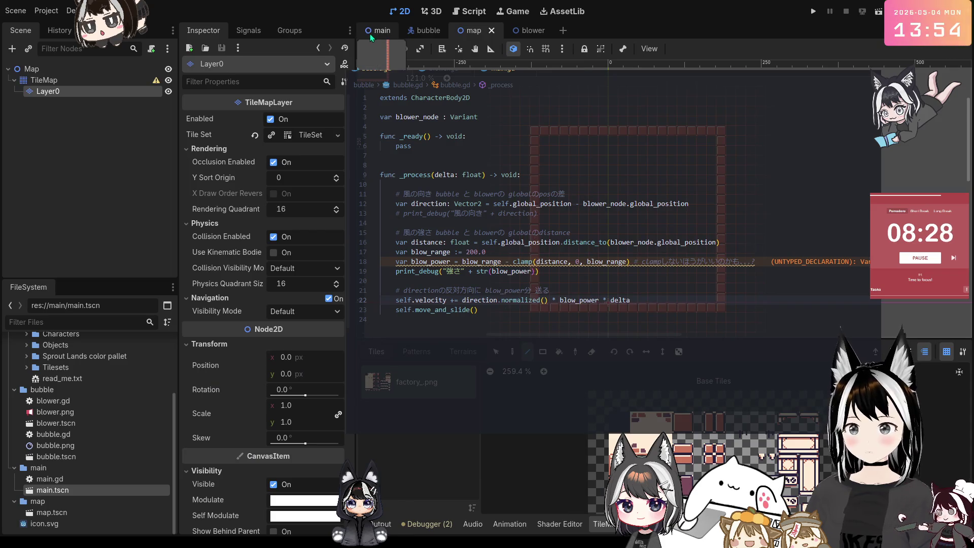
click(370, 34)
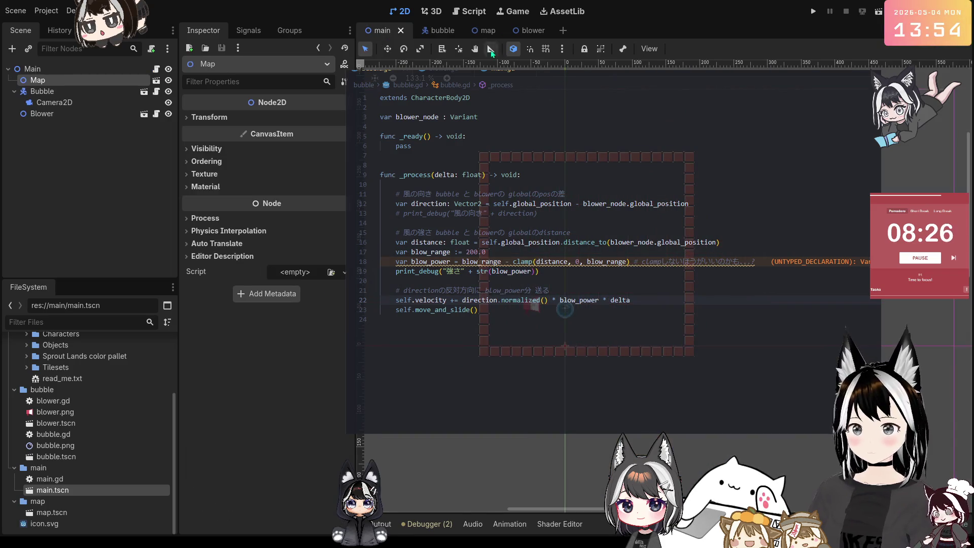
click(485, 32)
click(376, 33)
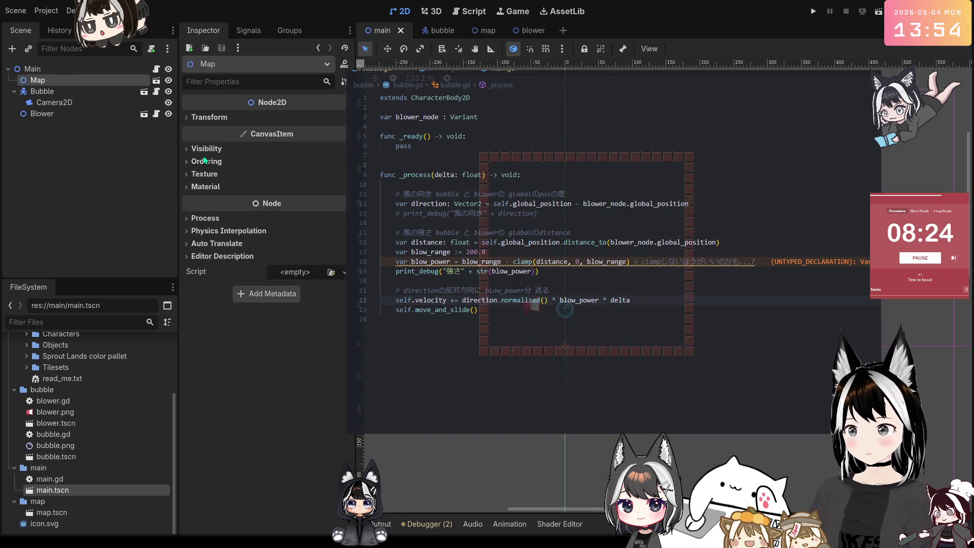
Step: Select the Bubble node and expand its Collision layer and mask settings
click(56, 95)
click(59, 80)
click(59, 94)
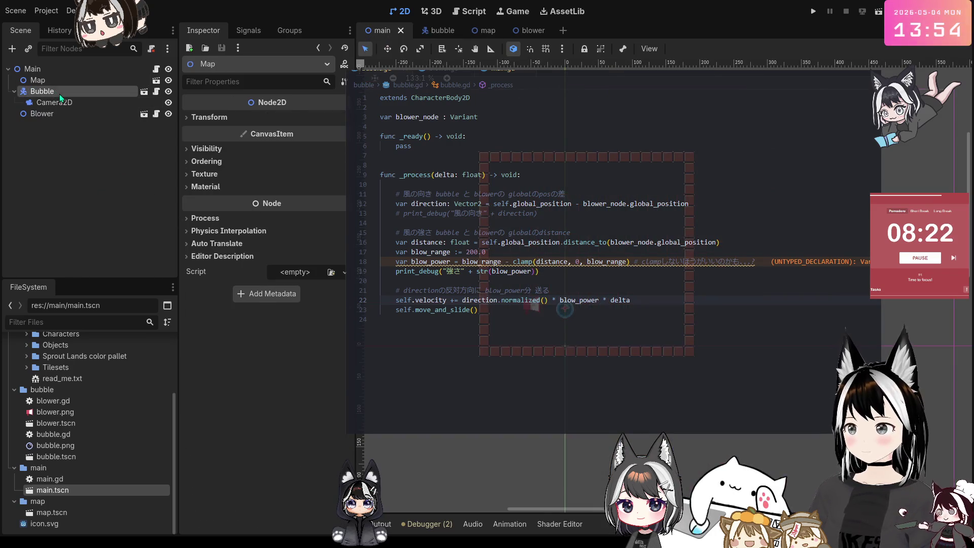
click(242, 257)
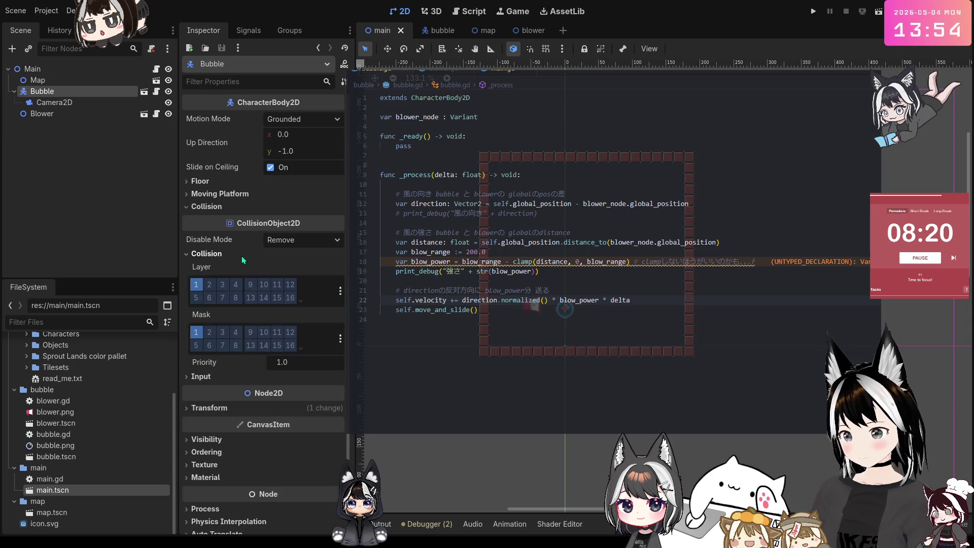
Step: Name 2D physics layer 1 'bubble' and layer 2 'wall' in Project Settings
click(340, 291)
click(306, 302)
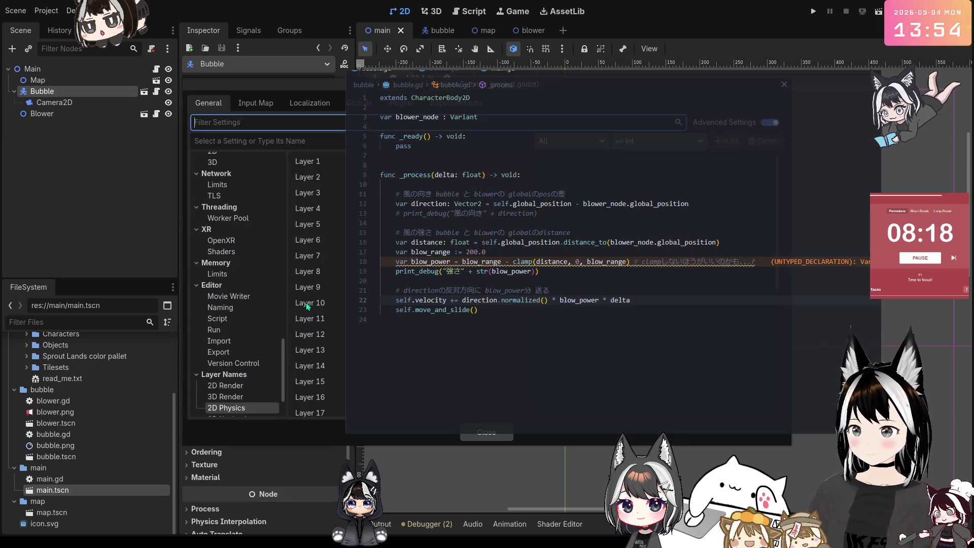
click(314, 167)
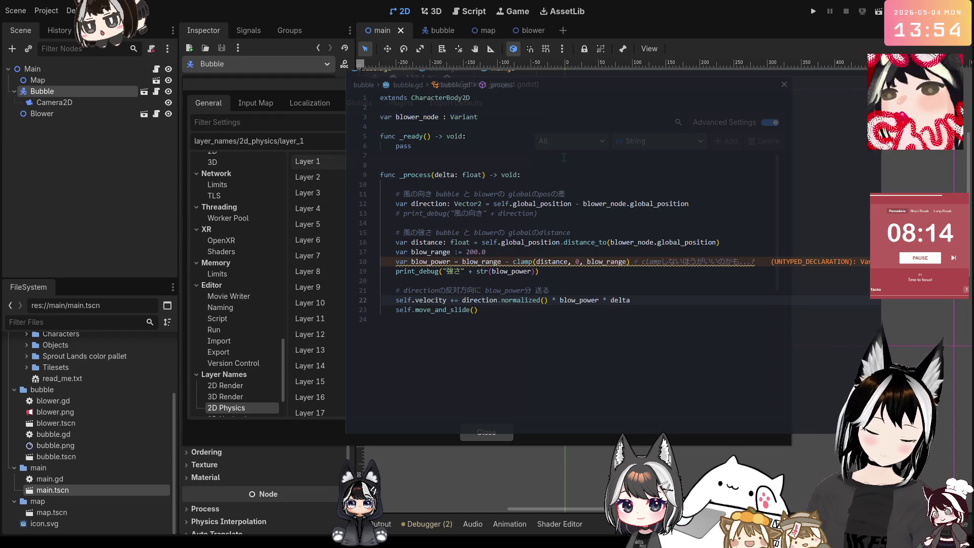
text(bubbl)
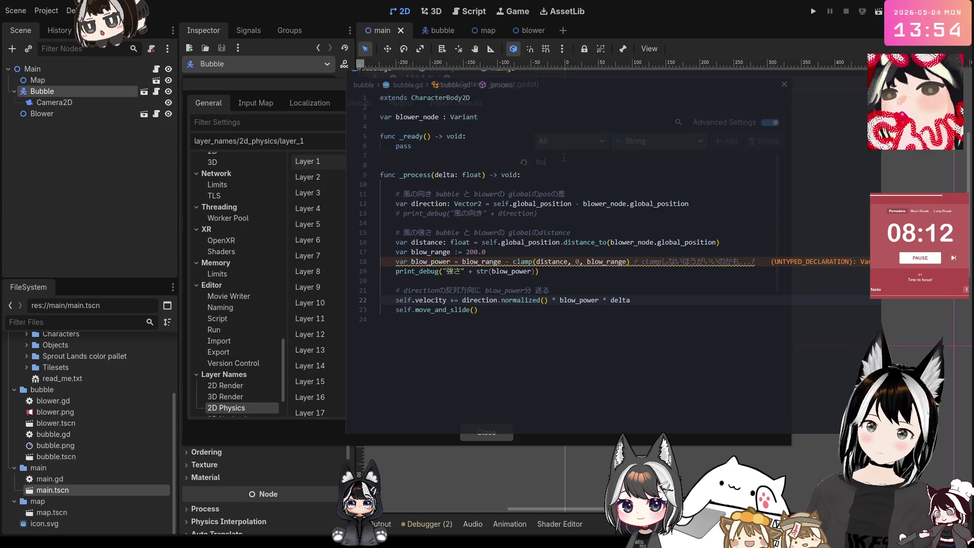
text(e)
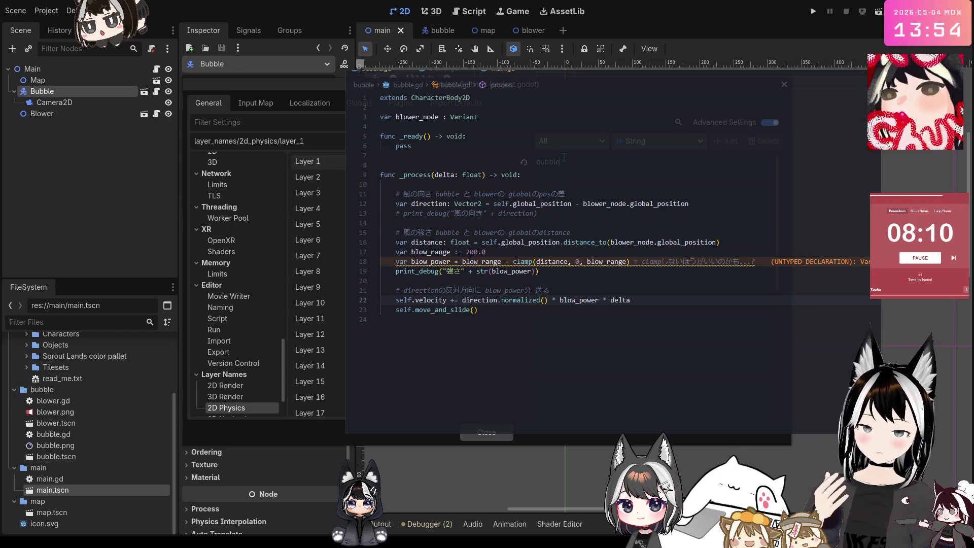
click(572, 181)
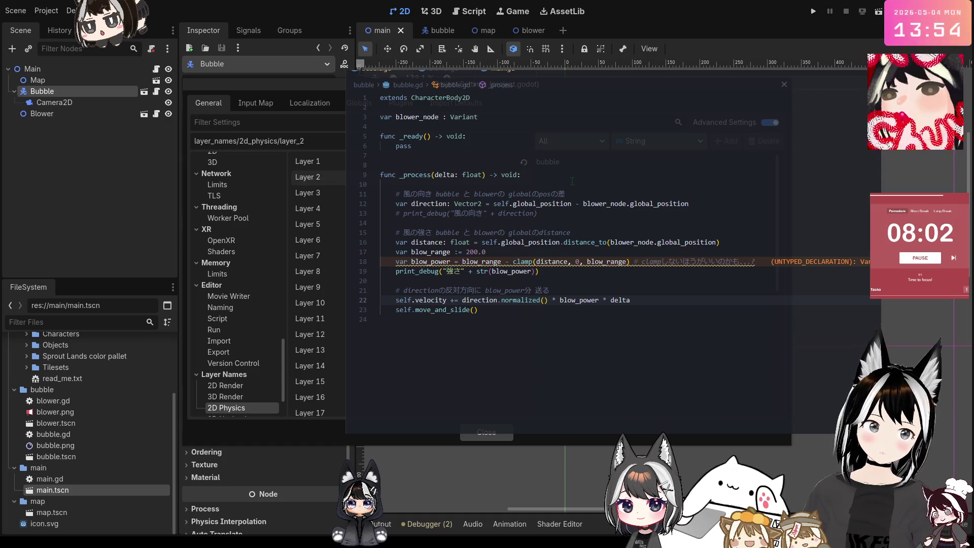
click(471, 432)
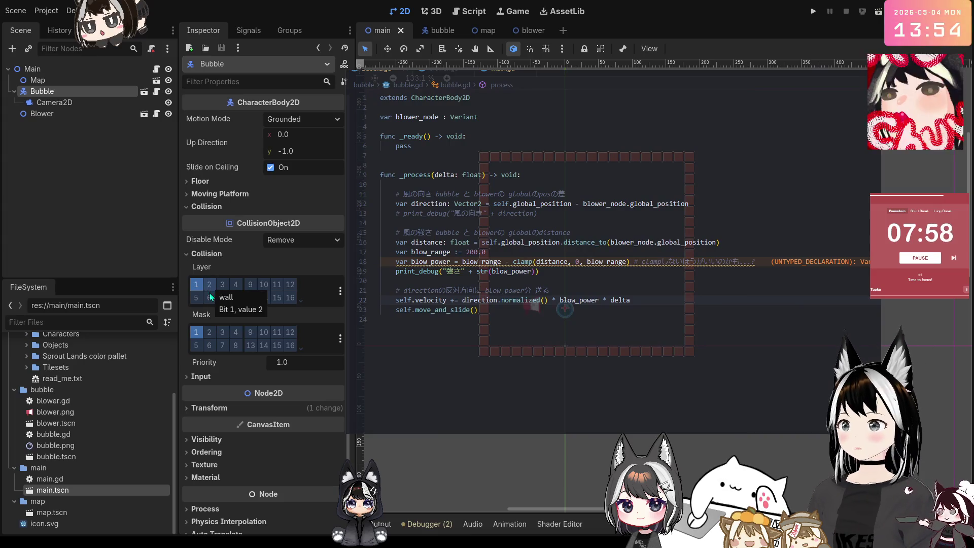
Step: Add the wall layer (bit 2) to the Bubble's collision mask, then go to the map scene
click(211, 333)
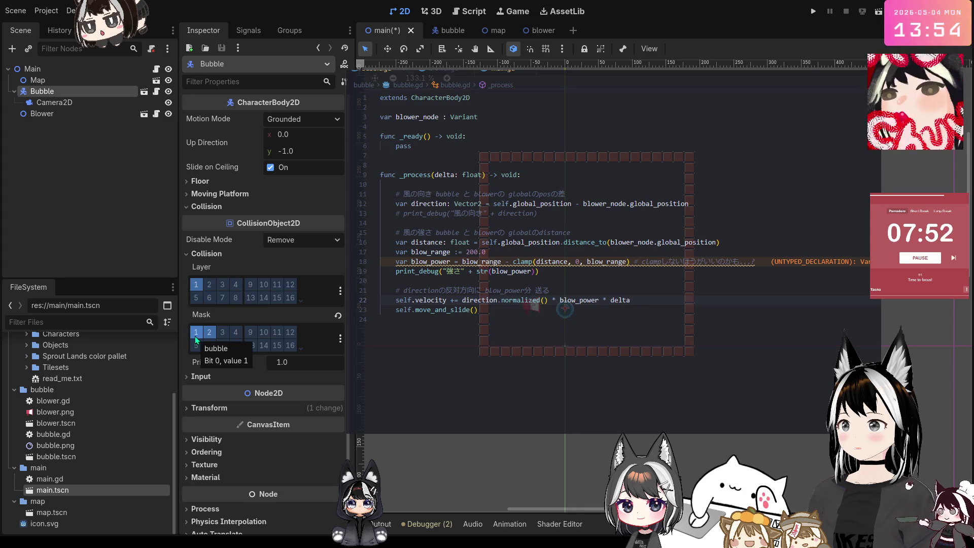
click(487, 31)
scroll(255, 332, down, 8)
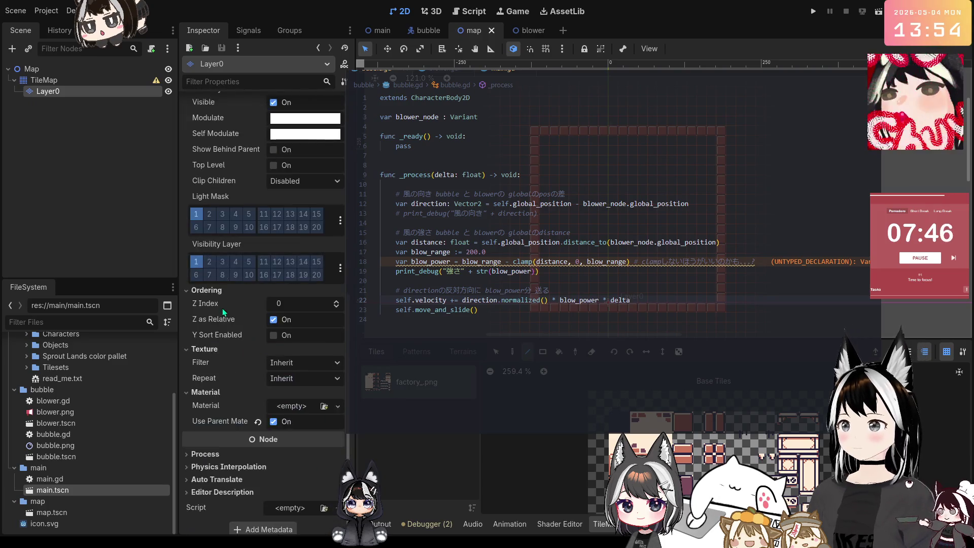
scroll(217, 239, up, 8)
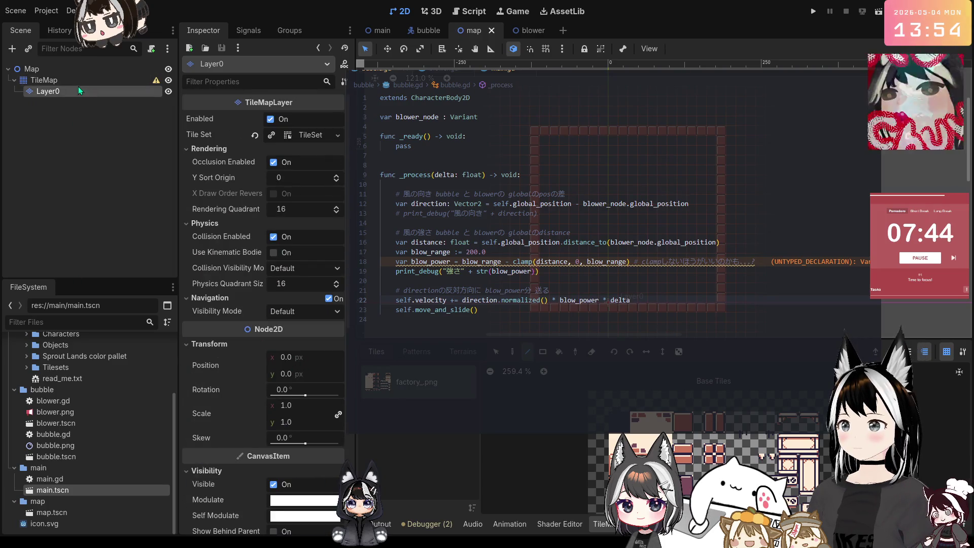
Step: Move the TileMap's tile collisions from layer 1 to layer 2 (wall), save, and return to main
click(76, 80)
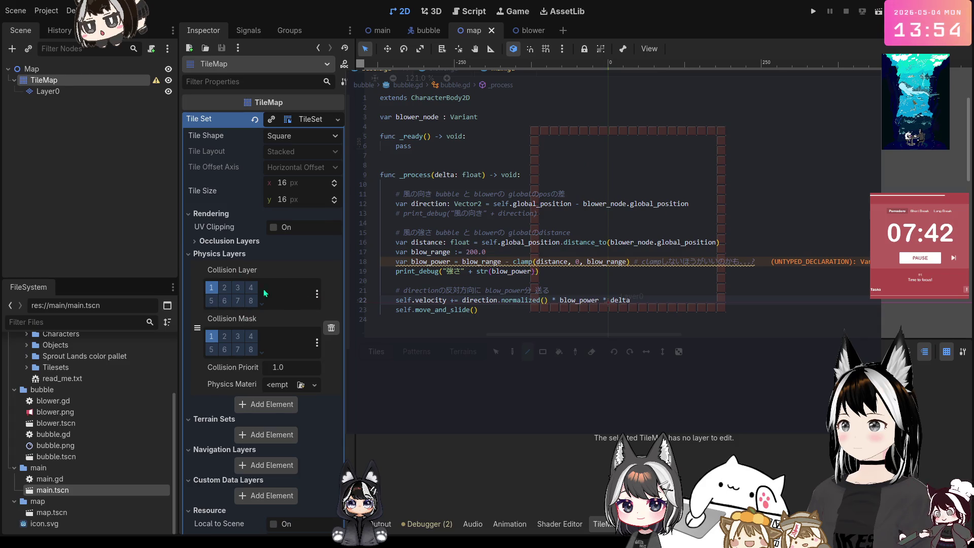
click(214, 288)
click(225, 288)
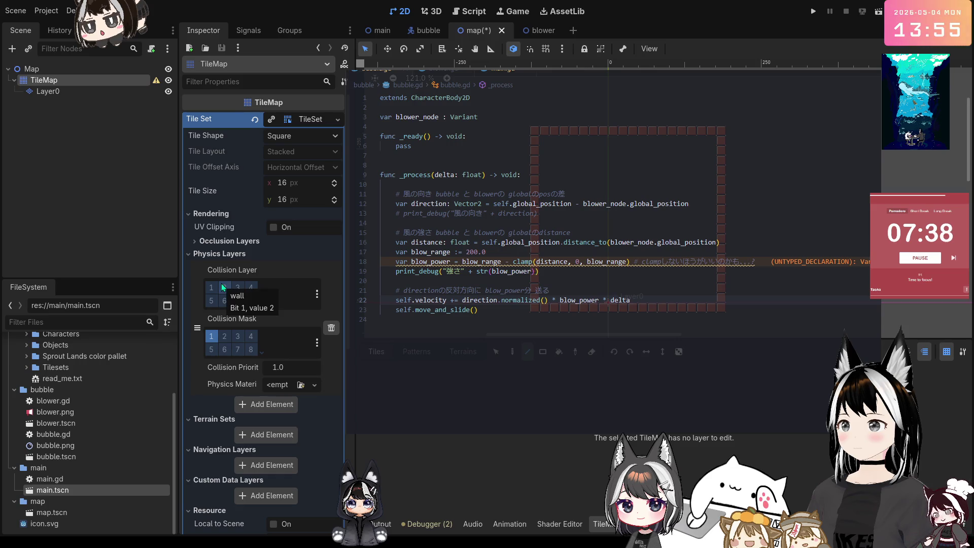
key(ctrl+s)
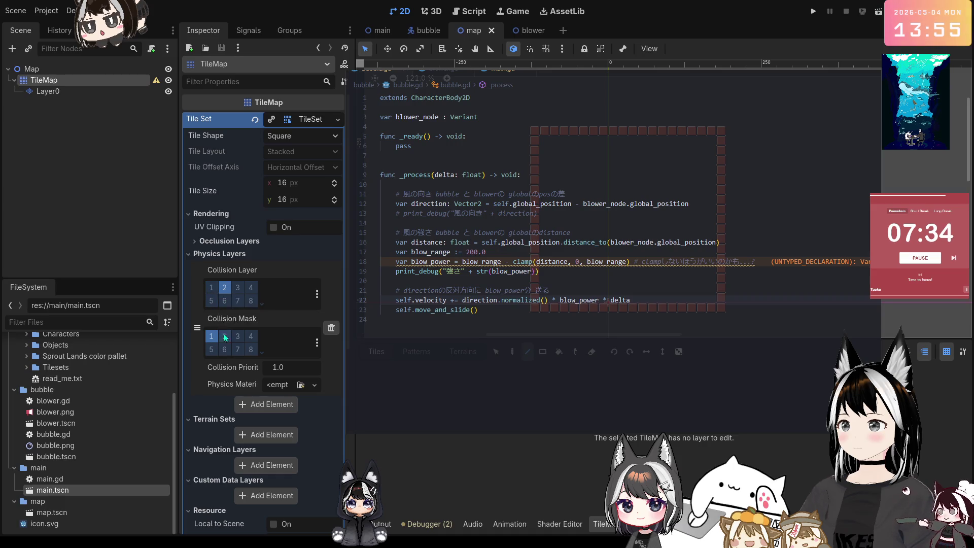
click(379, 30)
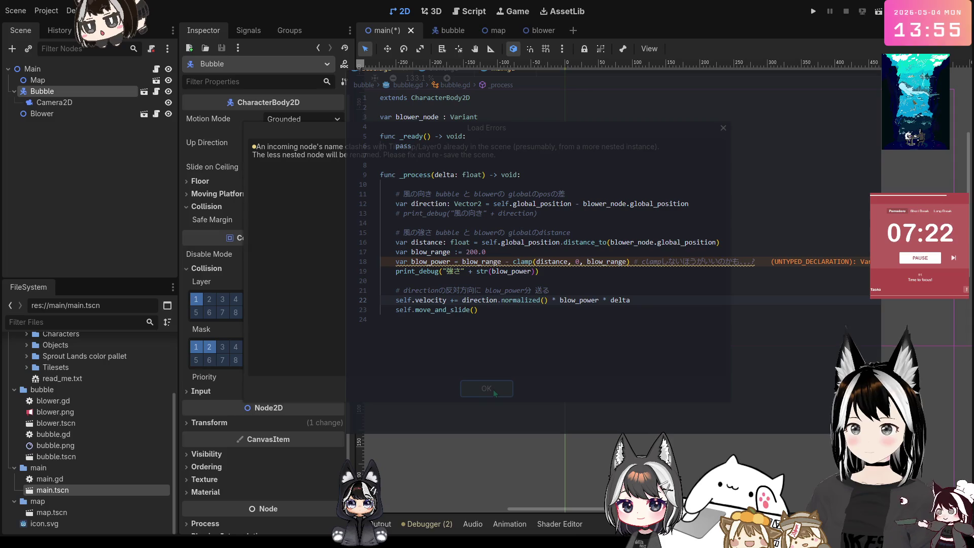
Step: Dismiss the load-error warnings while cycling through the blower, map and bubble scenes back to main
click(494, 392)
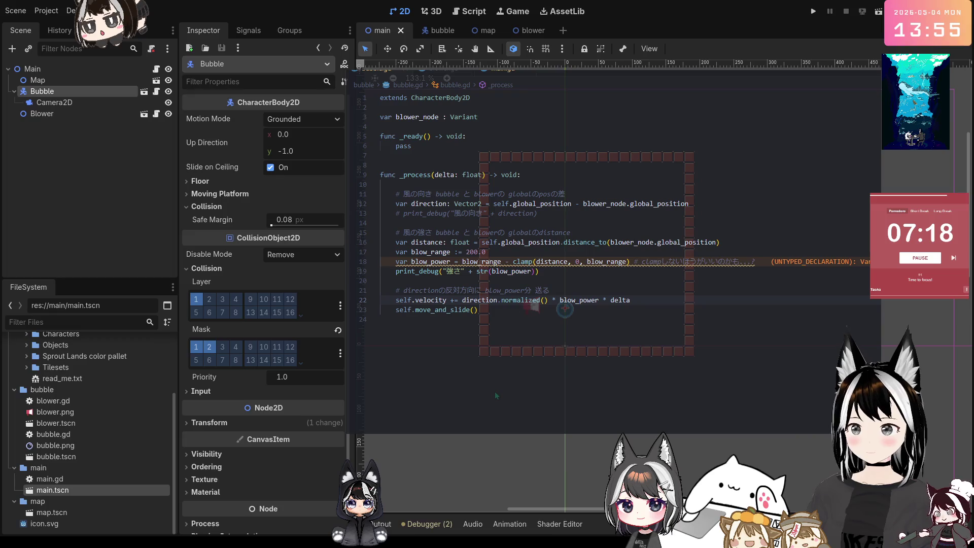
click(525, 33)
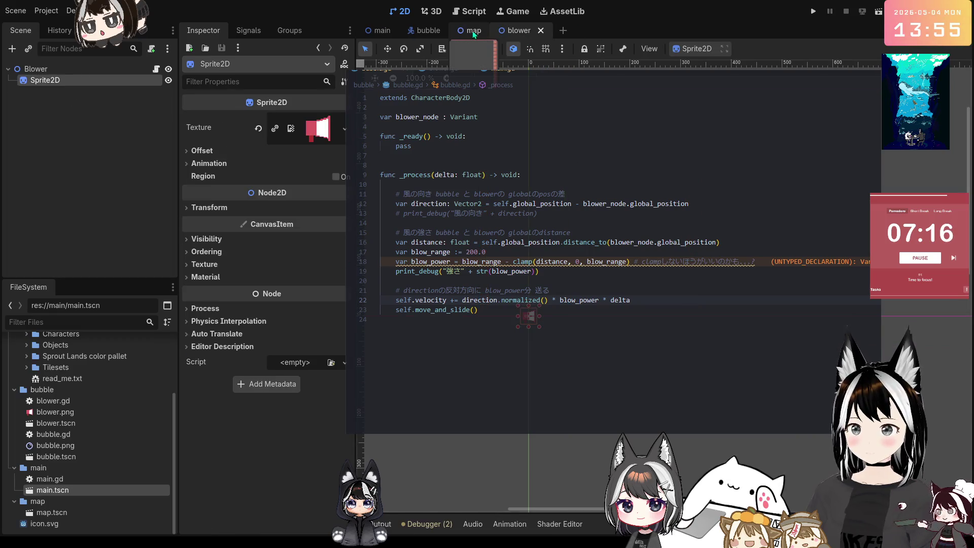
click(473, 30)
click(427, 30)
click(381, 31)
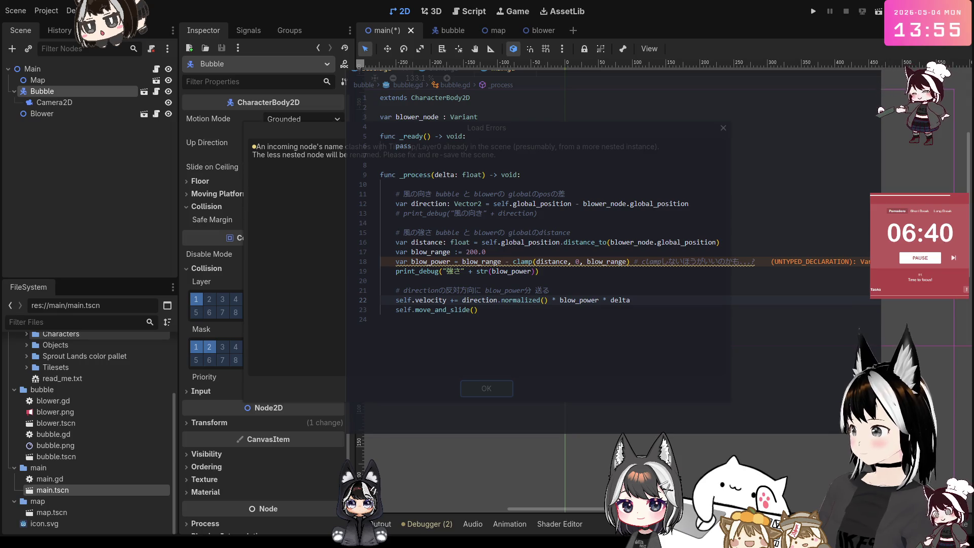
key(Return)
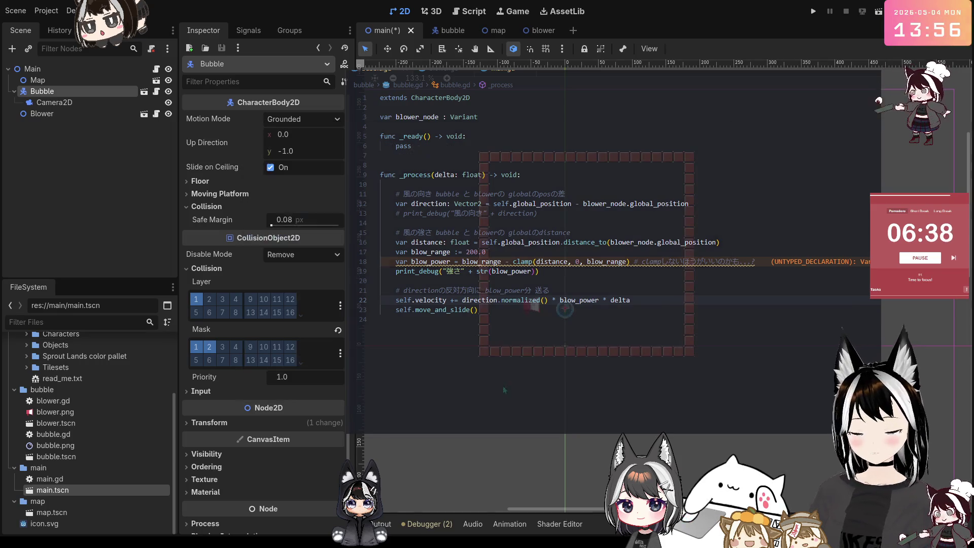
Step: Rename the map scene's Layer0 tile layer to GroundTileLayer
click(489, 30)
click(81, 90)
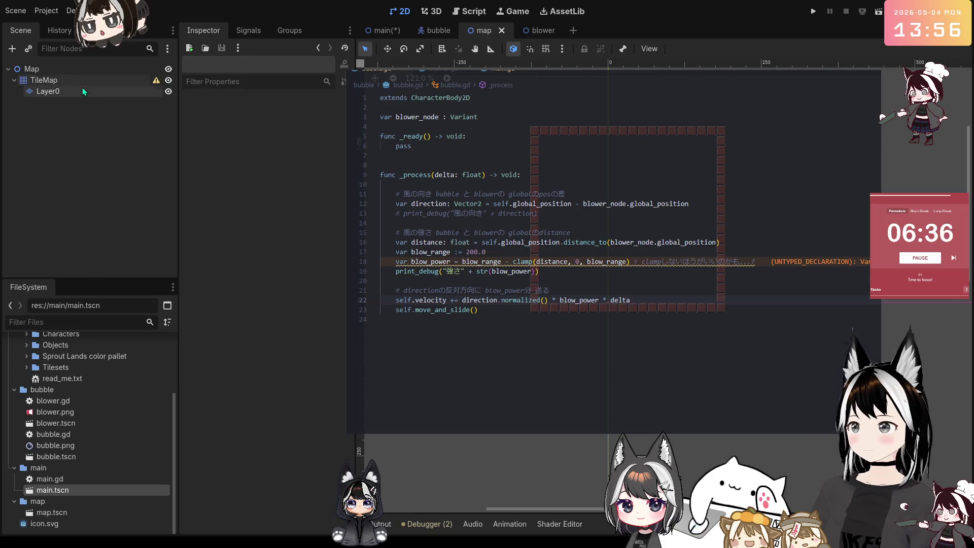
key(F2)
text(GroundTileLayer)
key(Return)
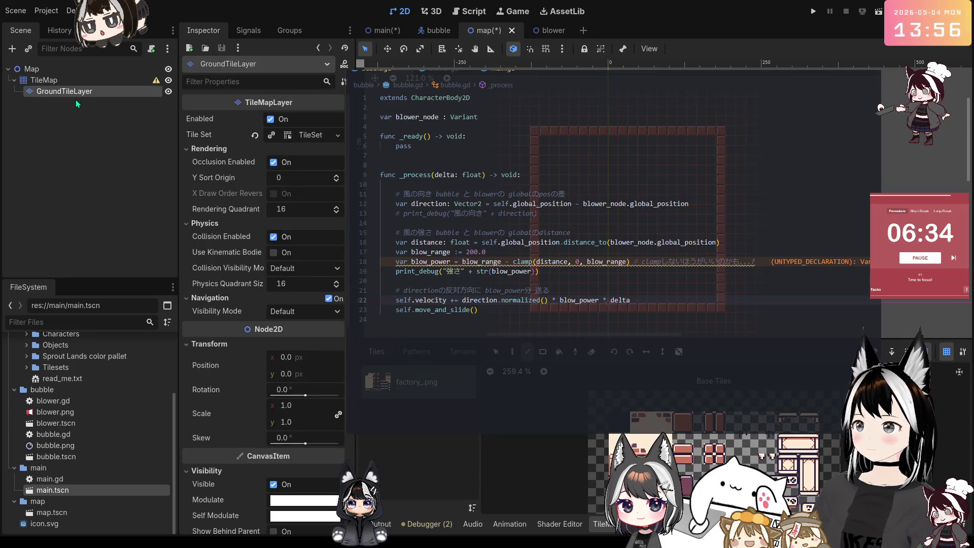
click(90, 93)
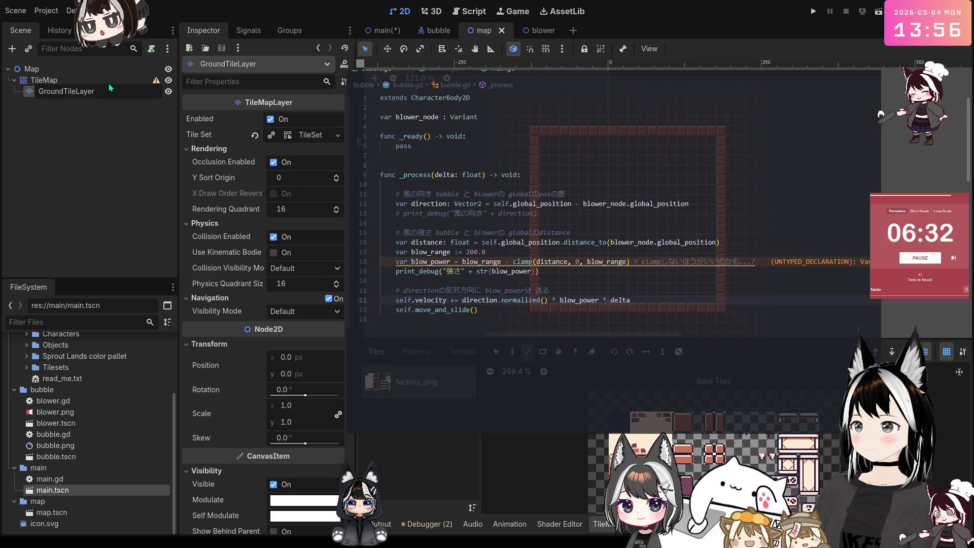
text(yer)
key(Return)
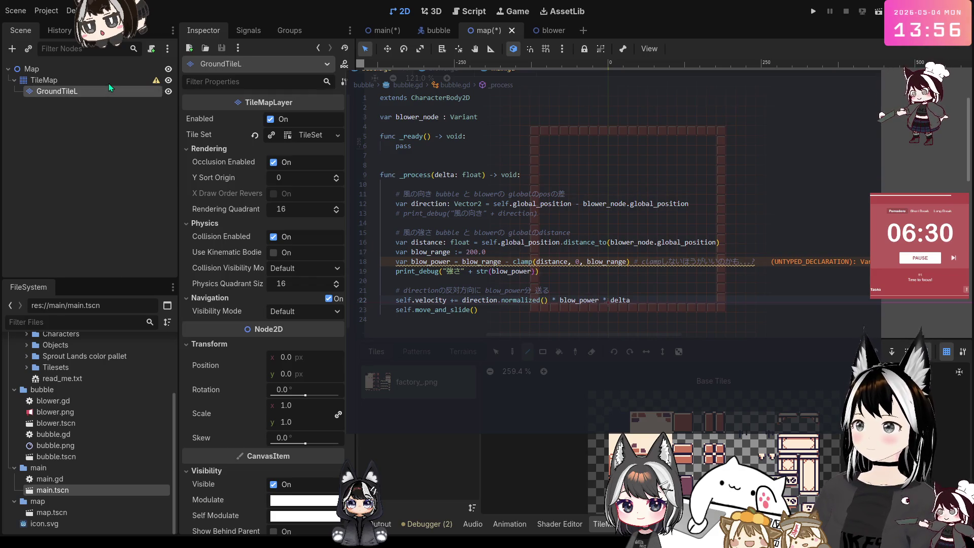
Step: Return to the main scene, clear the node selection, and run the game
click(383, 30)
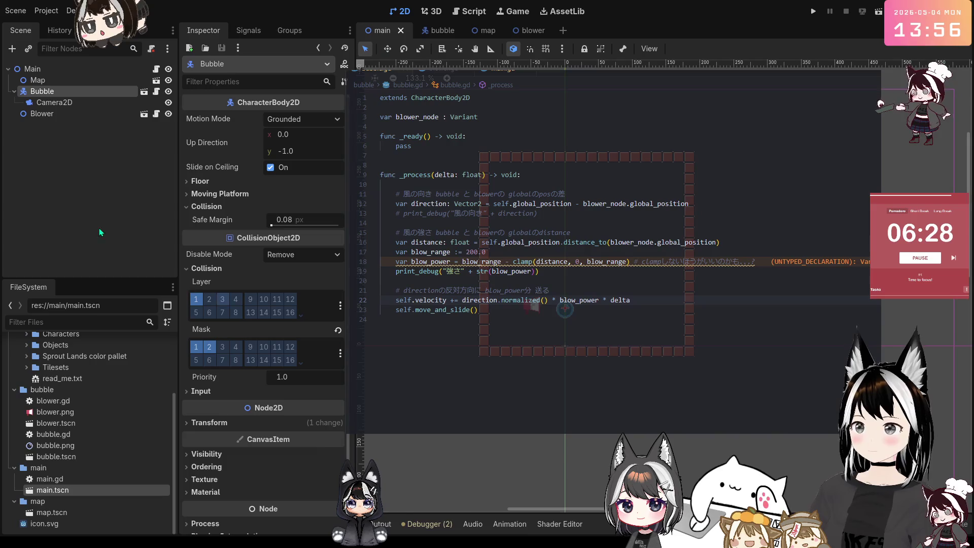
click(439, 222)
key(F5)
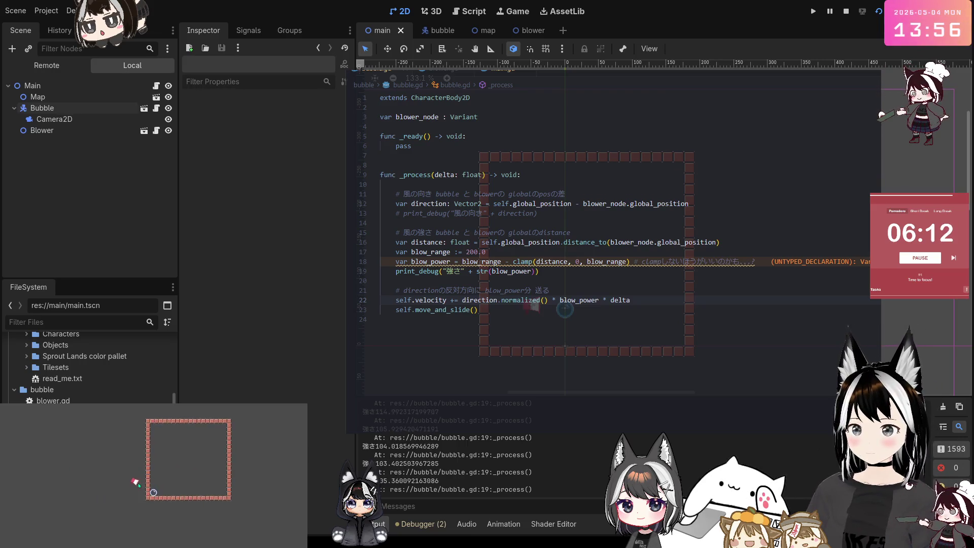
Step: Stop the running game after checking the printed blow strength values
key(F8)
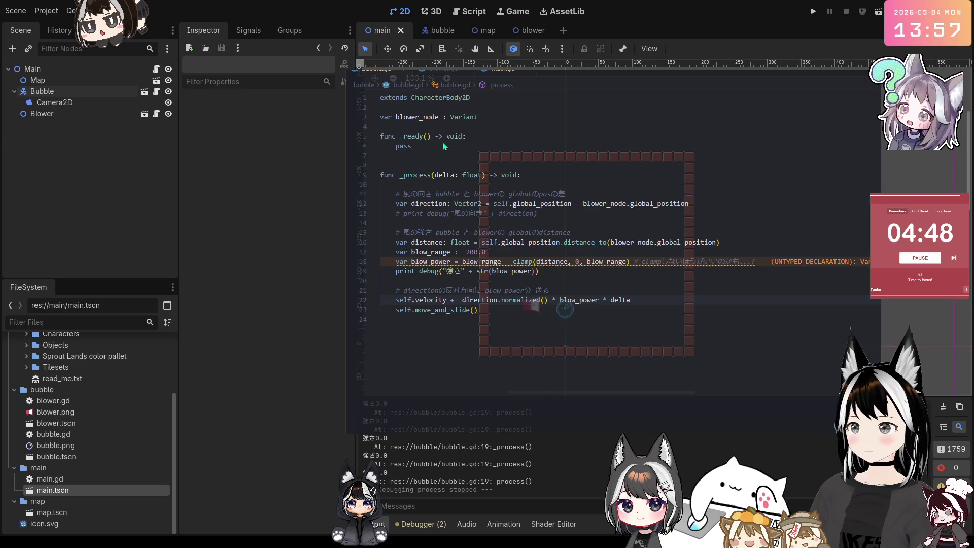
Step: Select the bubble.gd code from the bottom up, then deselect it
click(645, 327)
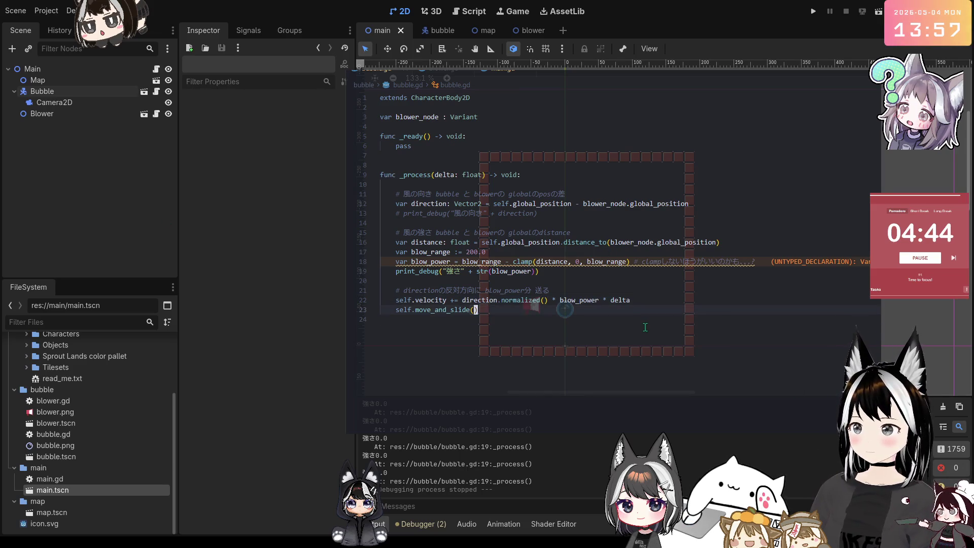
key(shift+Up)
key(shift+Up)
key(shift+Up)
key(shift+Up)
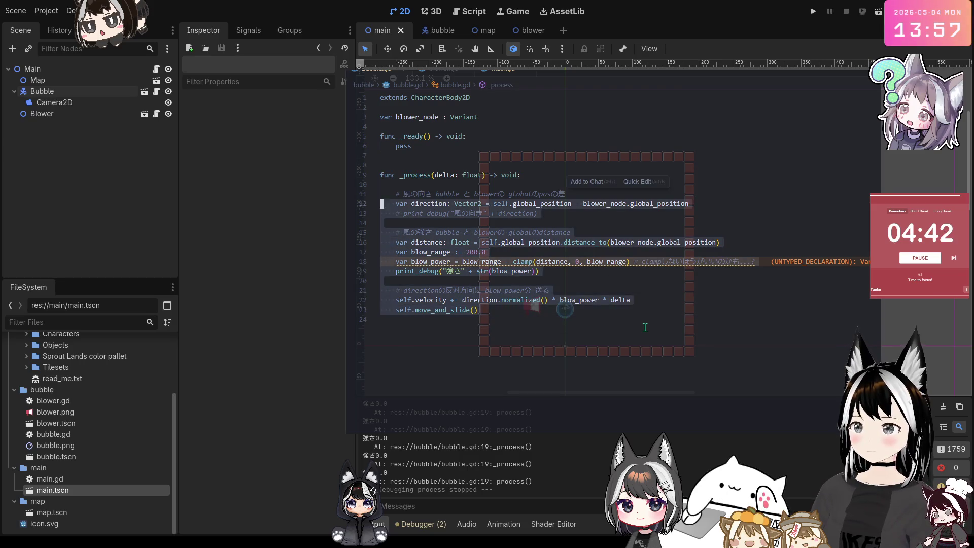
key(Left)
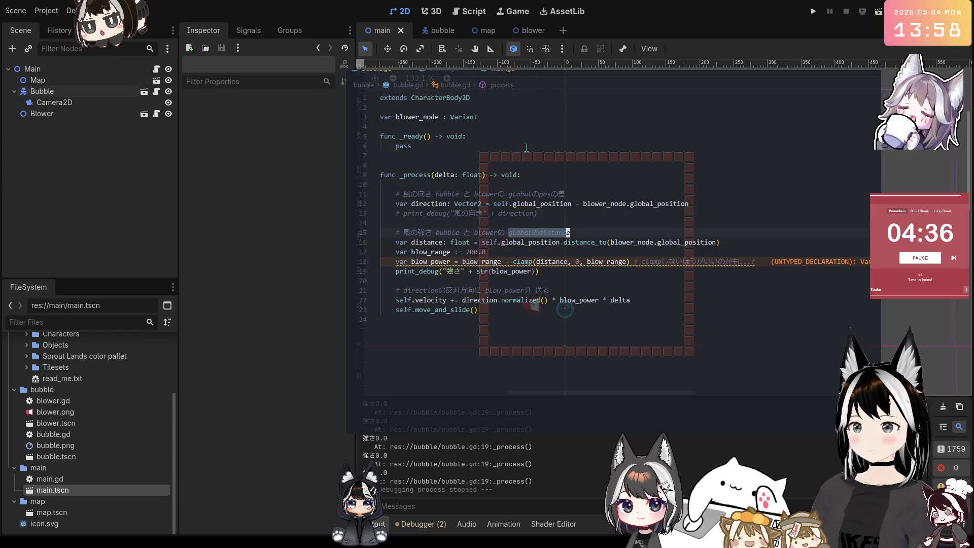
Step: Switch to blower.gd and tidy the blank lines between _ready and _process
key(ctrl+Tab)
click(534, 227)
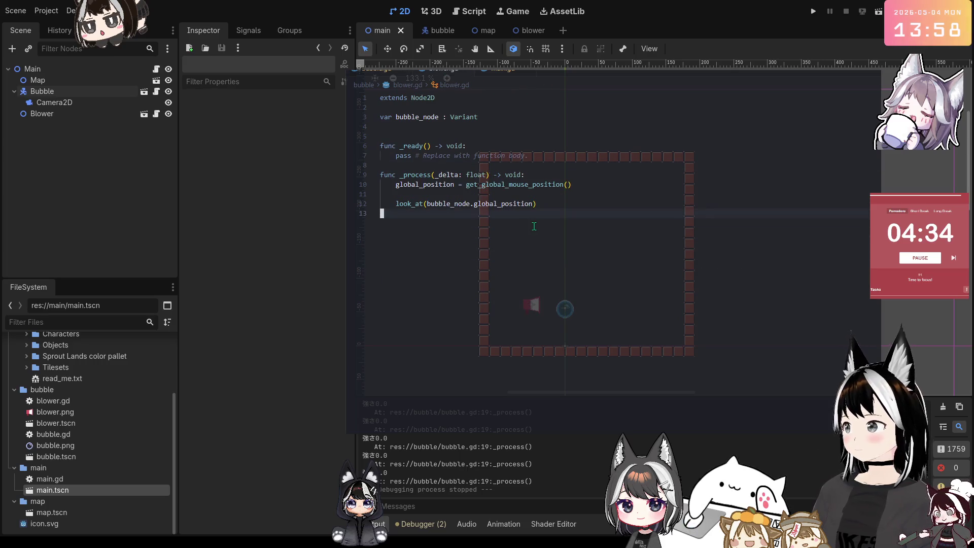
key(Up)
key(Up)
key(Up)
key(Down)
key(Down)
key(Down)
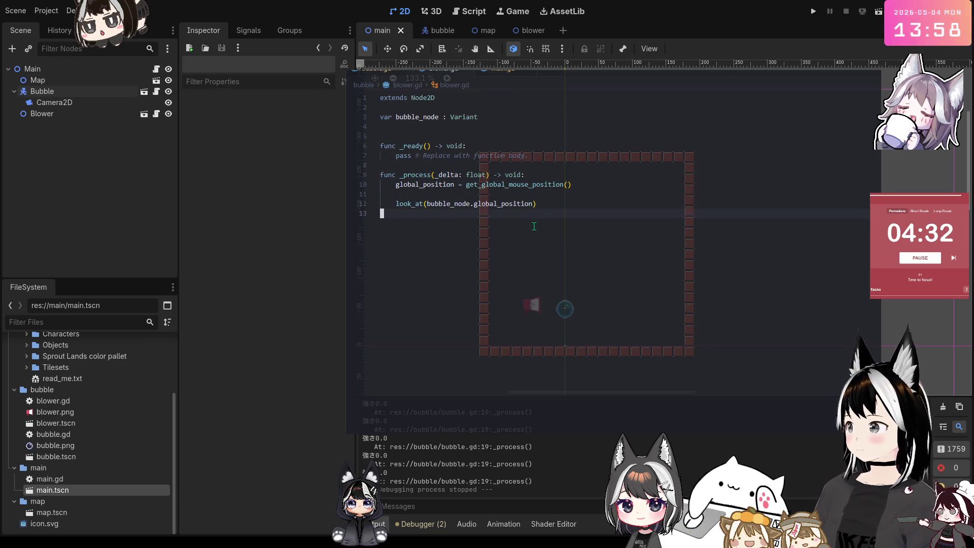
key(Up)
key(Up)
key(Up)
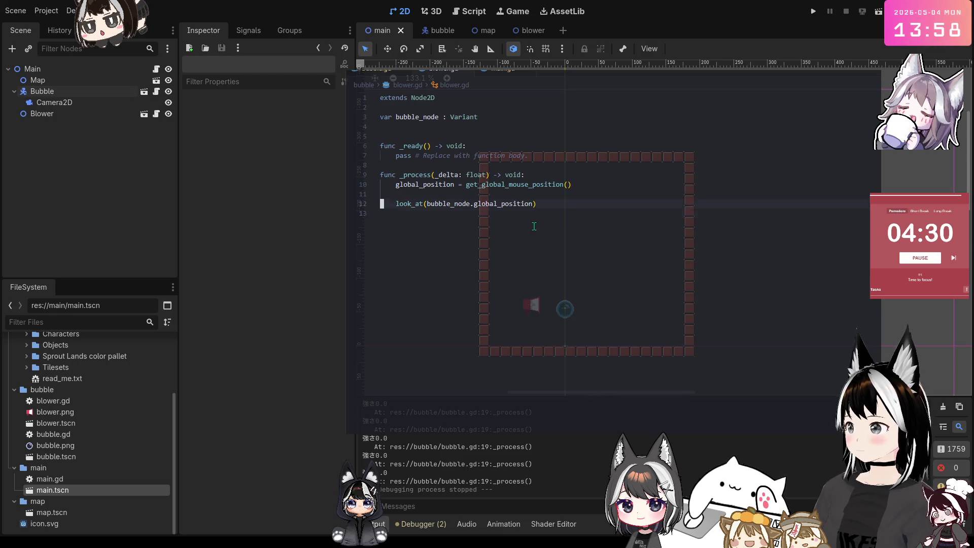
key(Down)
key(Down)
key(Down)
key(Up)
key(Up)
key(Up)
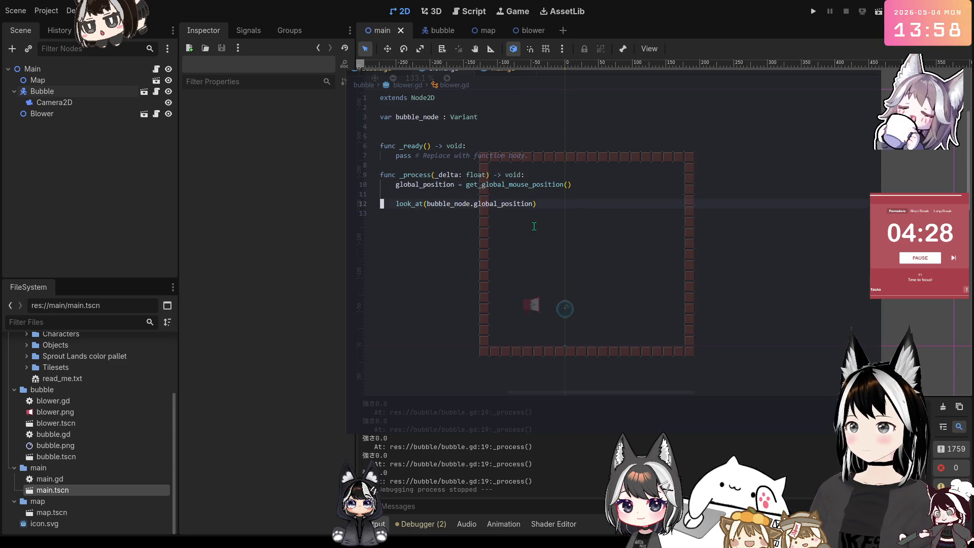
key(Return)
key(Up)
key(Delete)
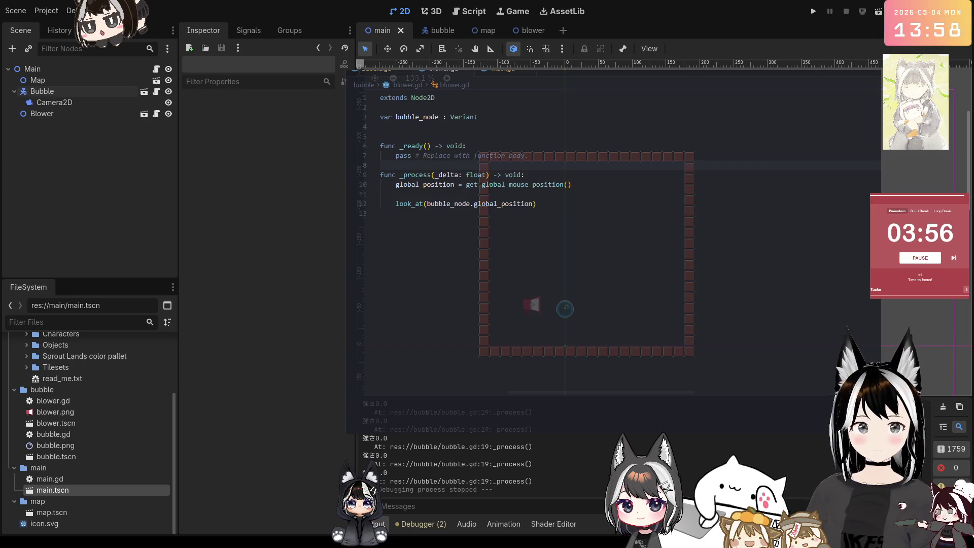
Step: Place the cursor on the last line of blower.gd
click(779, 295)
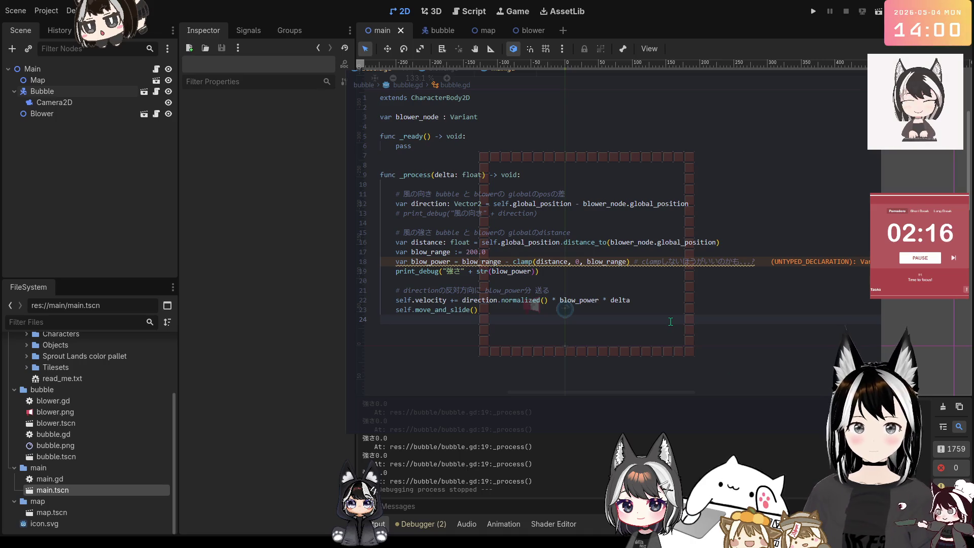
Step: Add the comment 'ちょっと反発させたい。' below move_and_slide() in bubble.gd
key(Up)
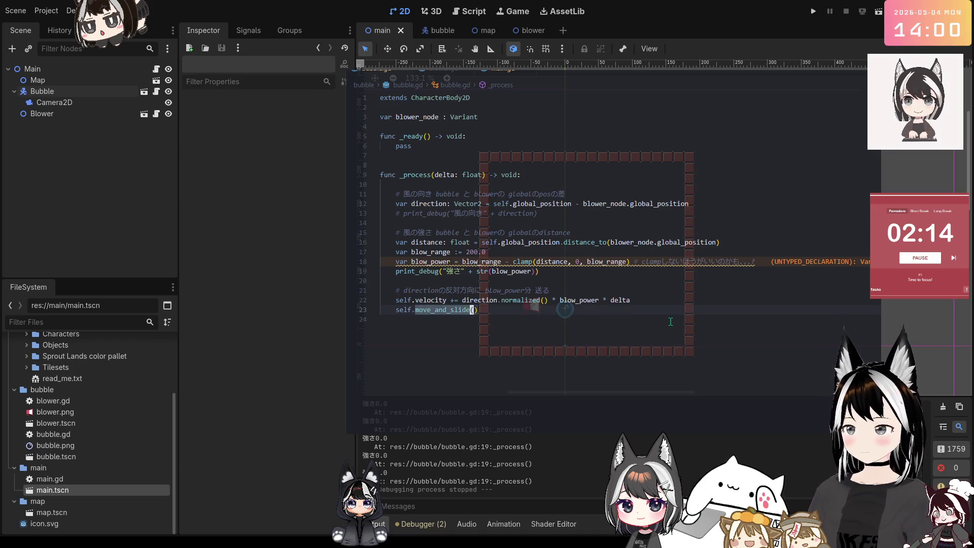
key(Return)
key(Return)
text(# cちょっと反発さ)
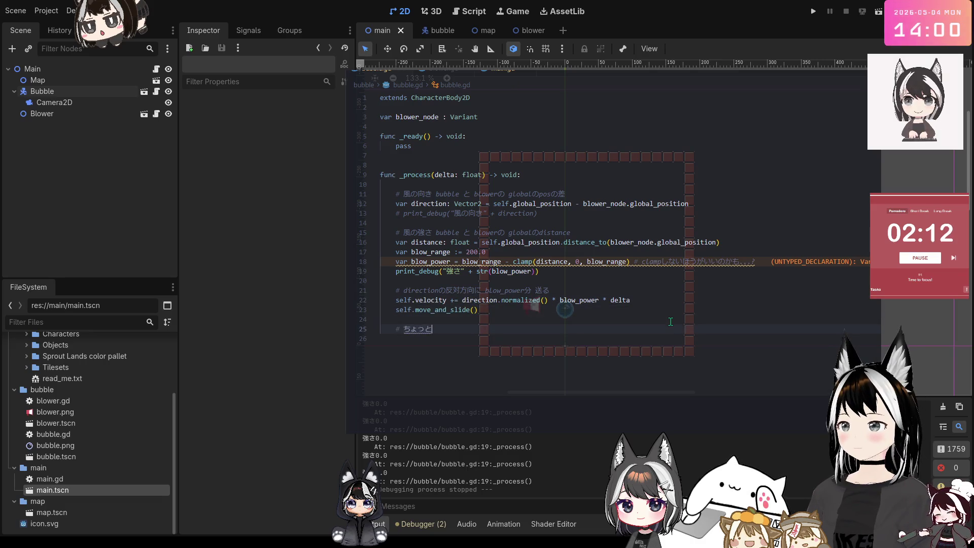
text(せたい。)
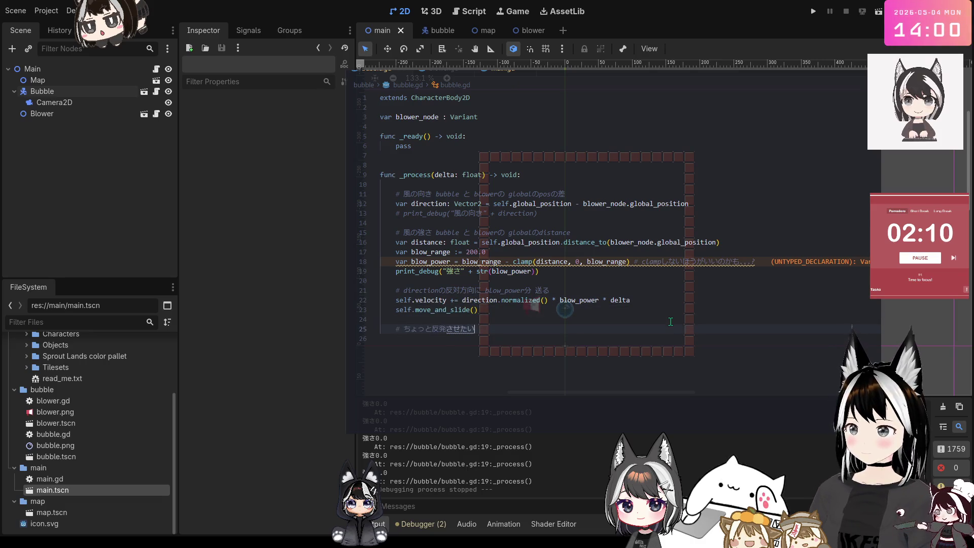
key(Return)
key(Return)
Step: Try a print_debug(get_slide_collision()) line, then undo it and remove the leftover blank line
text(#)
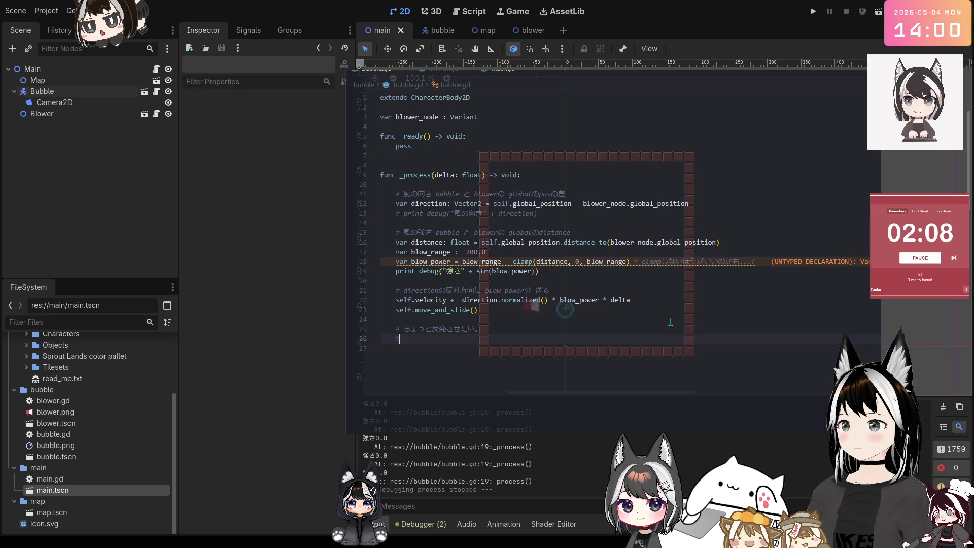
text(print_debug()
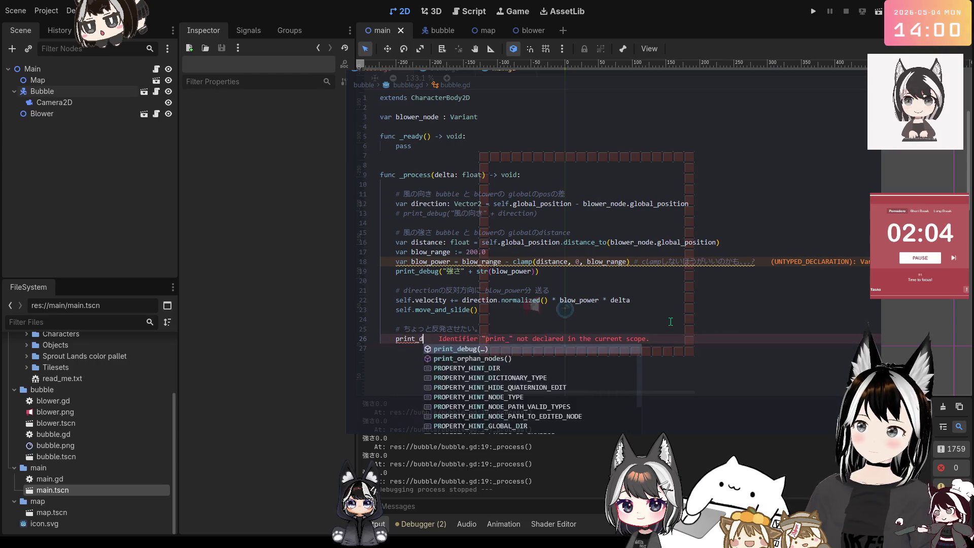
text(get_slide)
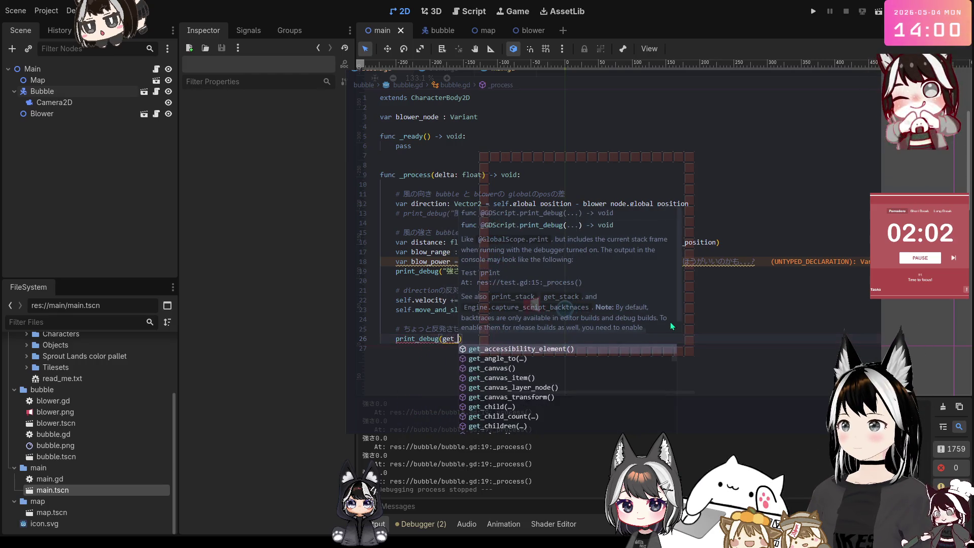
text(_collision)
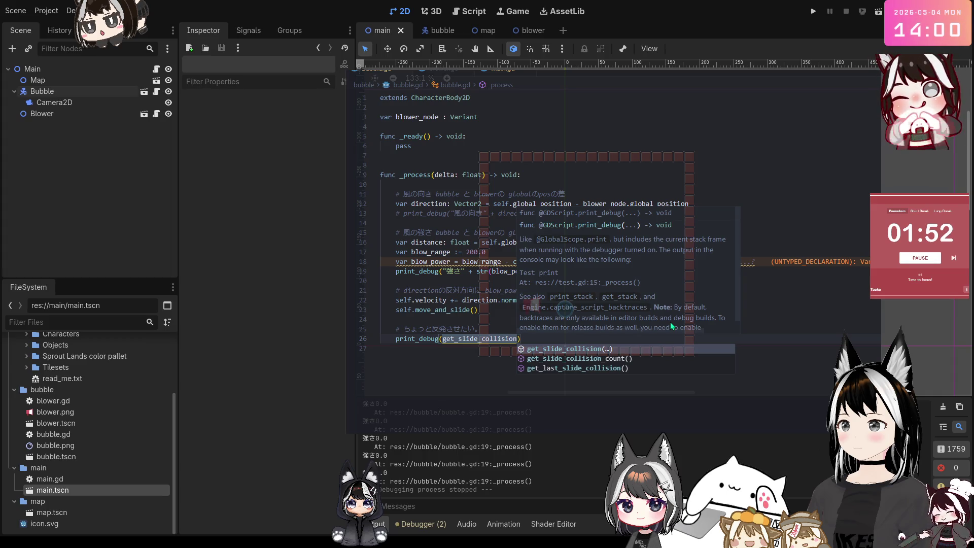
key(Return)
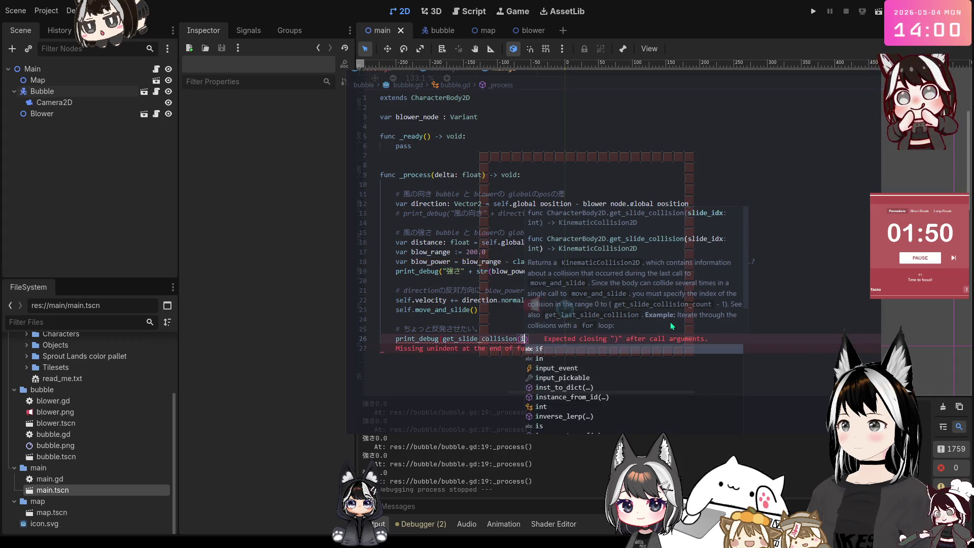
key(Escape)
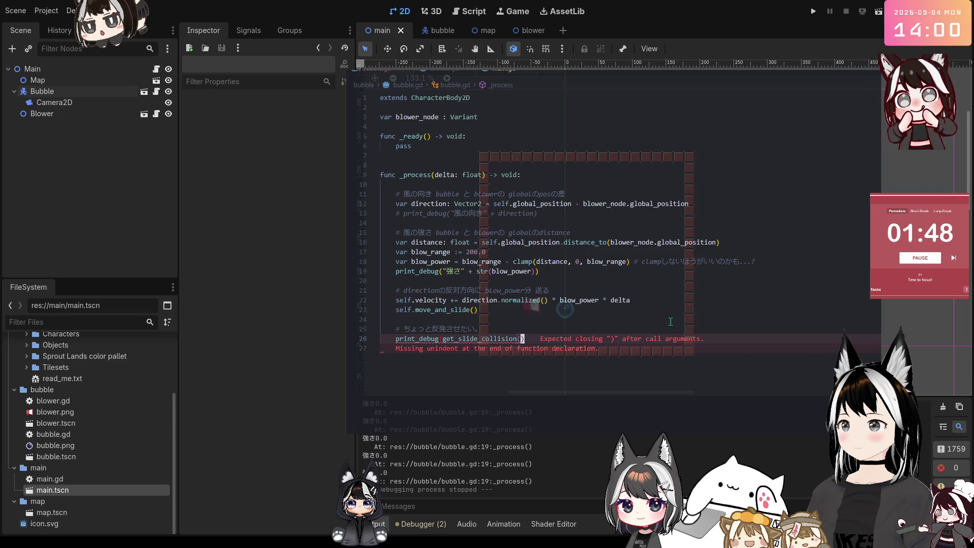
key(ctrl+z)
key(ctrl+z)
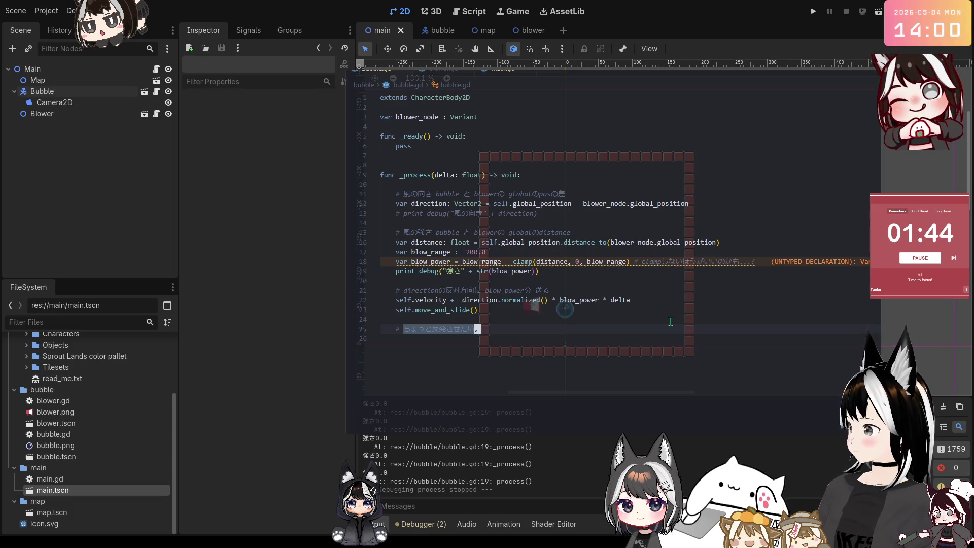
key(Up)
key(Up)
key(Down)
key(Down)
key(Down)
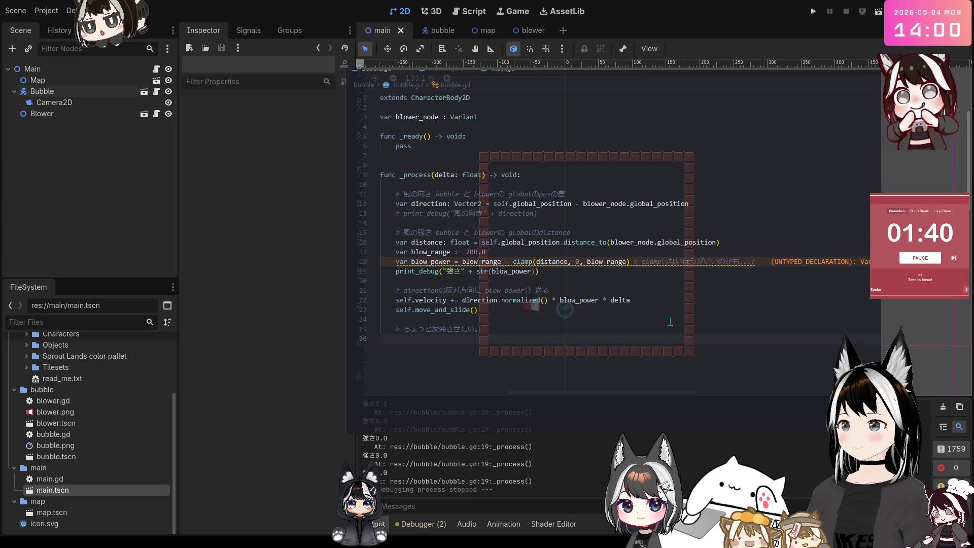
key(Up)
key(End)
key(ctrl+shift+Left)
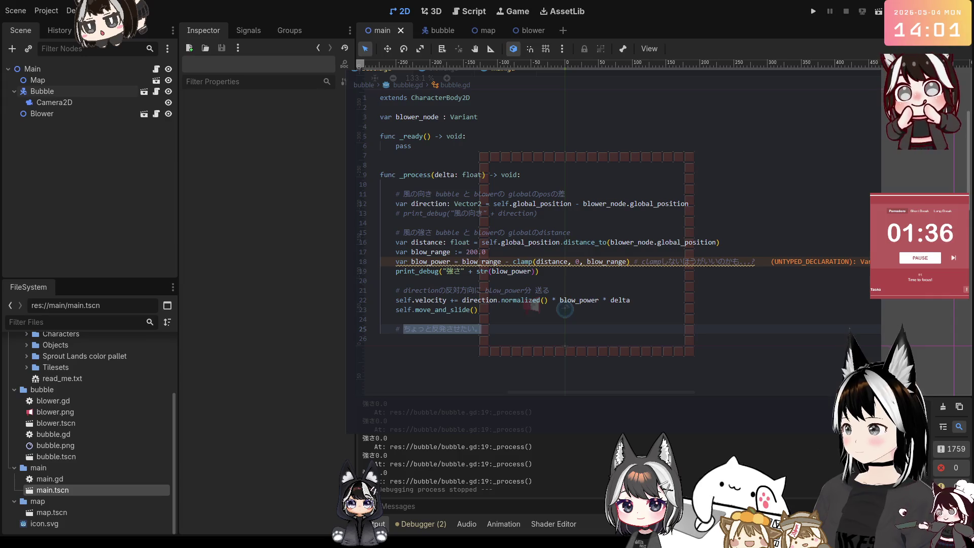
key(Right)
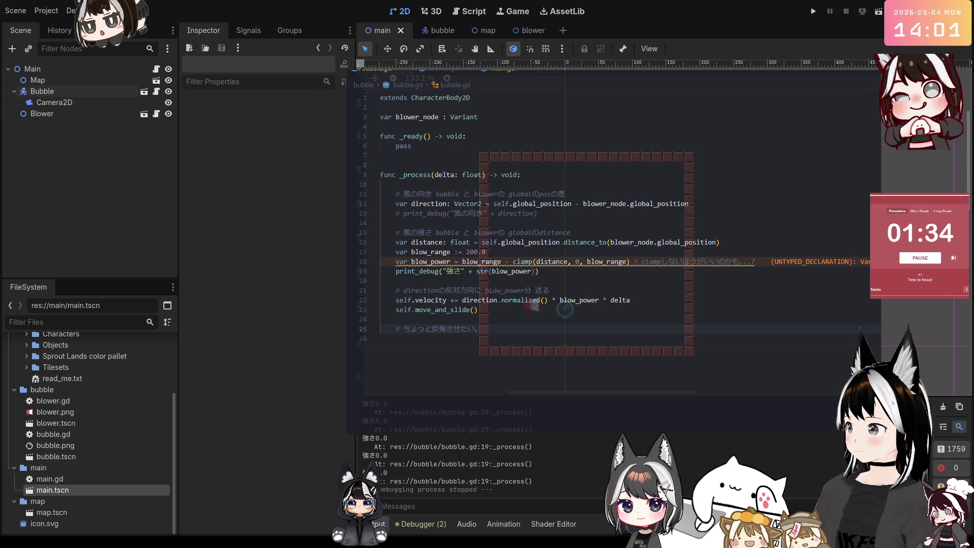